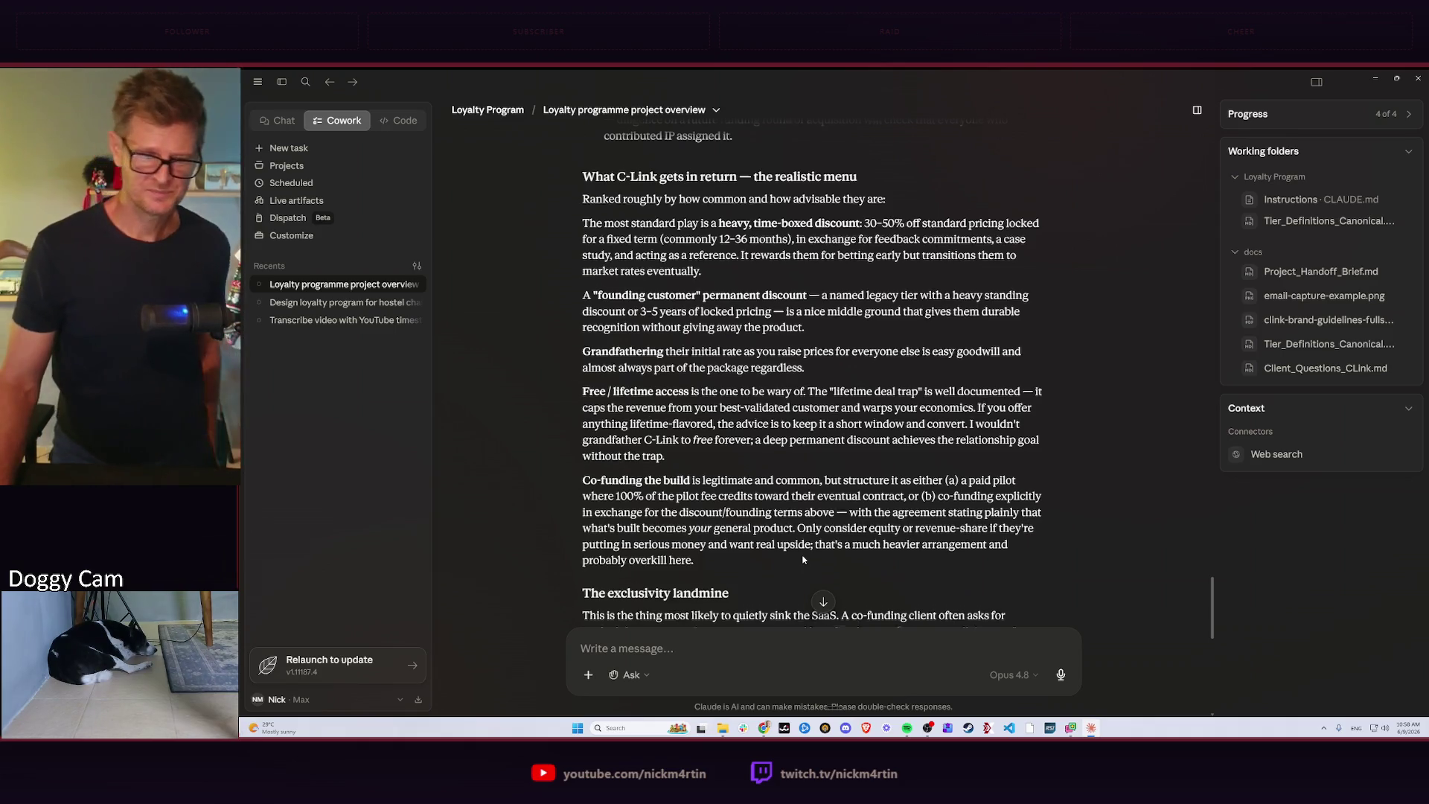
scroll(803, 559, "down", 3)
scroll(803, 558, "down", 2)
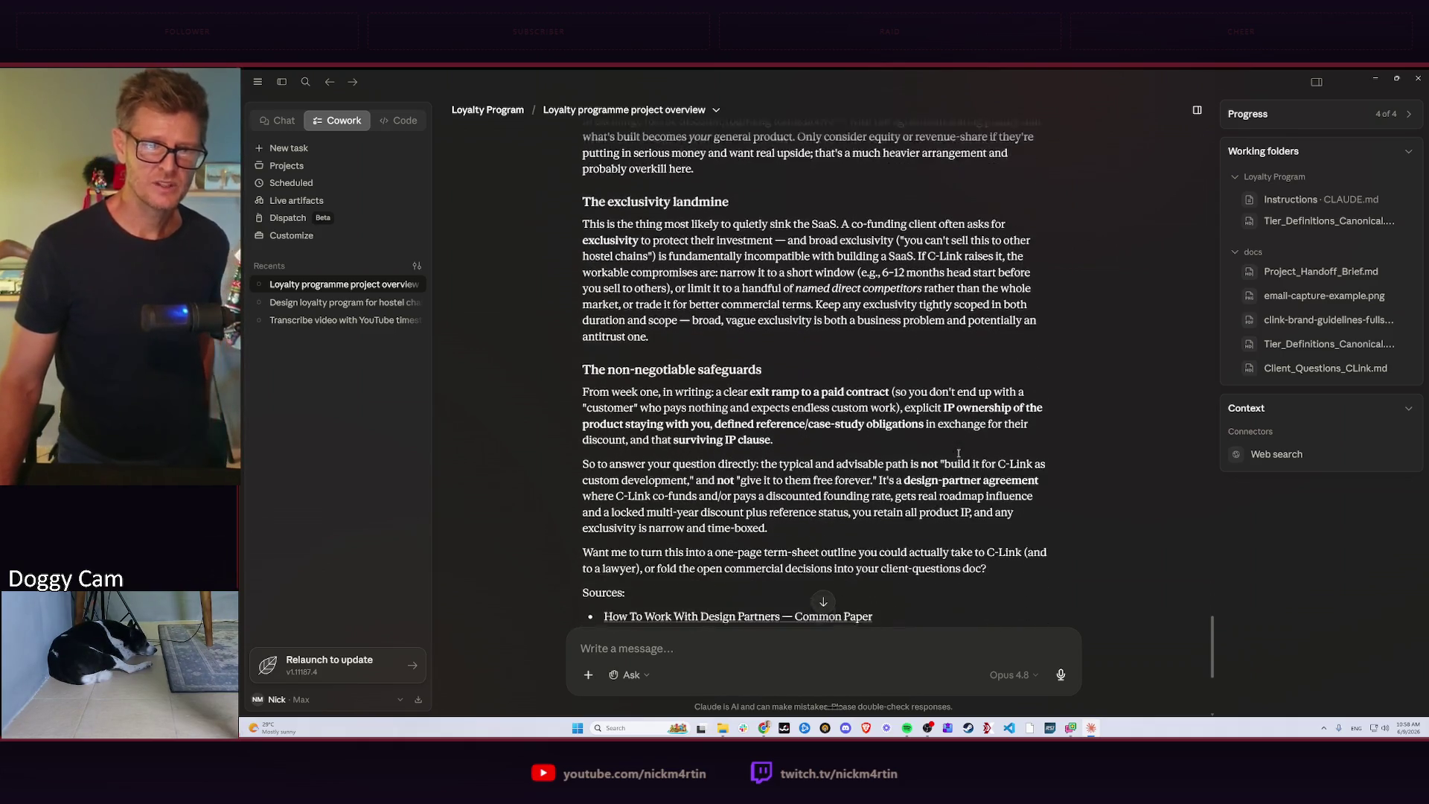
scroll(958, 444, "down", 2)
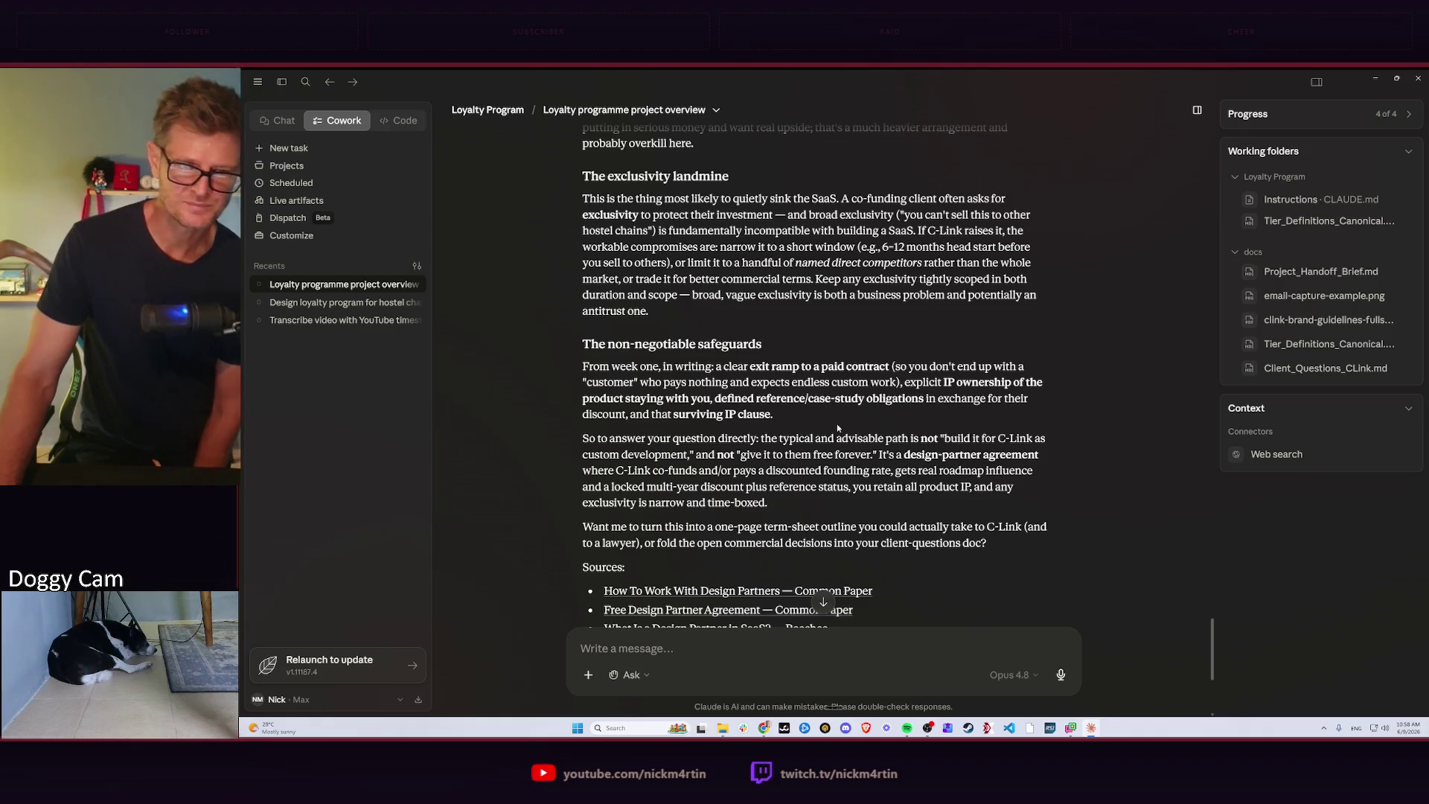
scroll(832, 429, "down", 2)
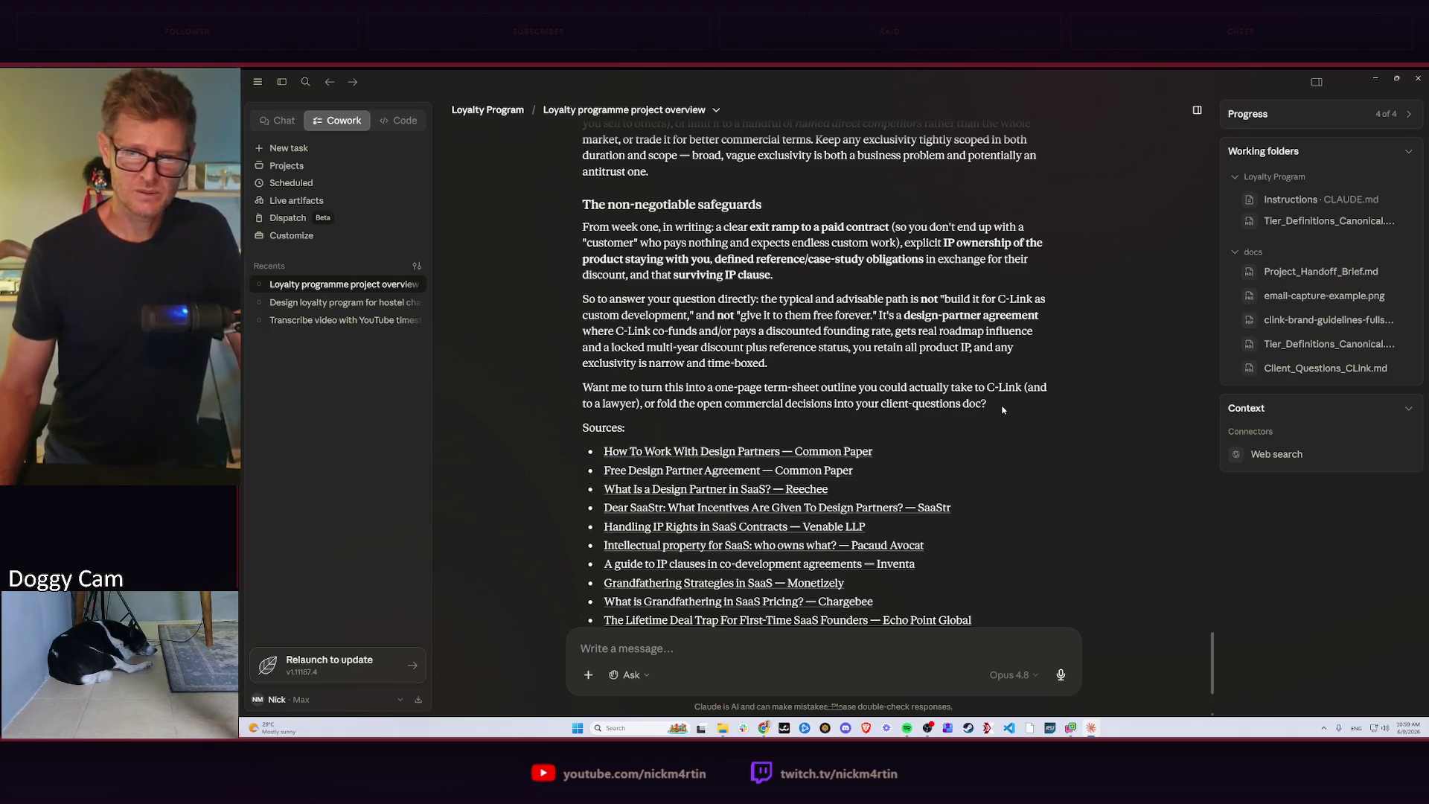
scroll(1014, 357, "down", 1)
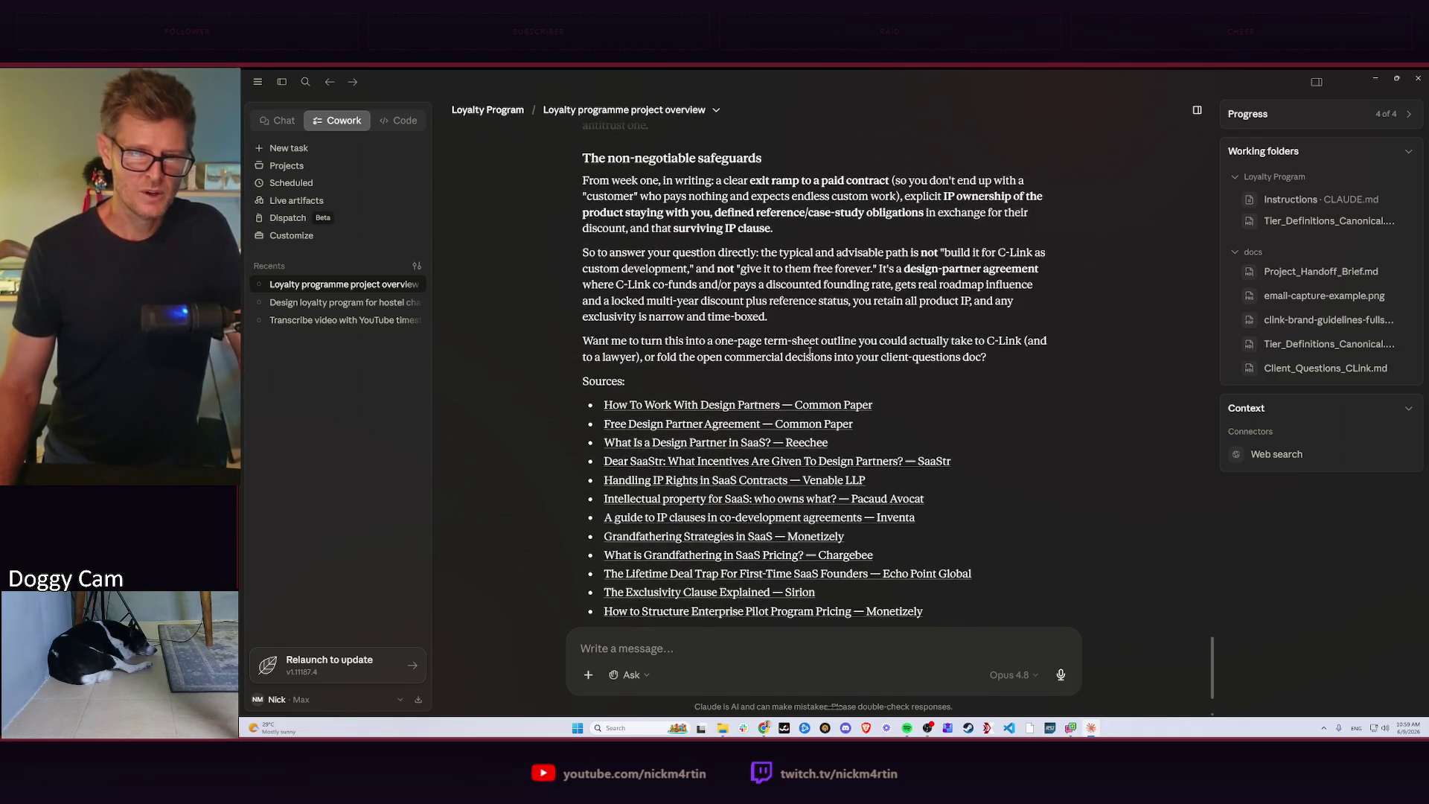
scroll(961, 365, "down", 3)
scroll(882, 370, "up", 4)
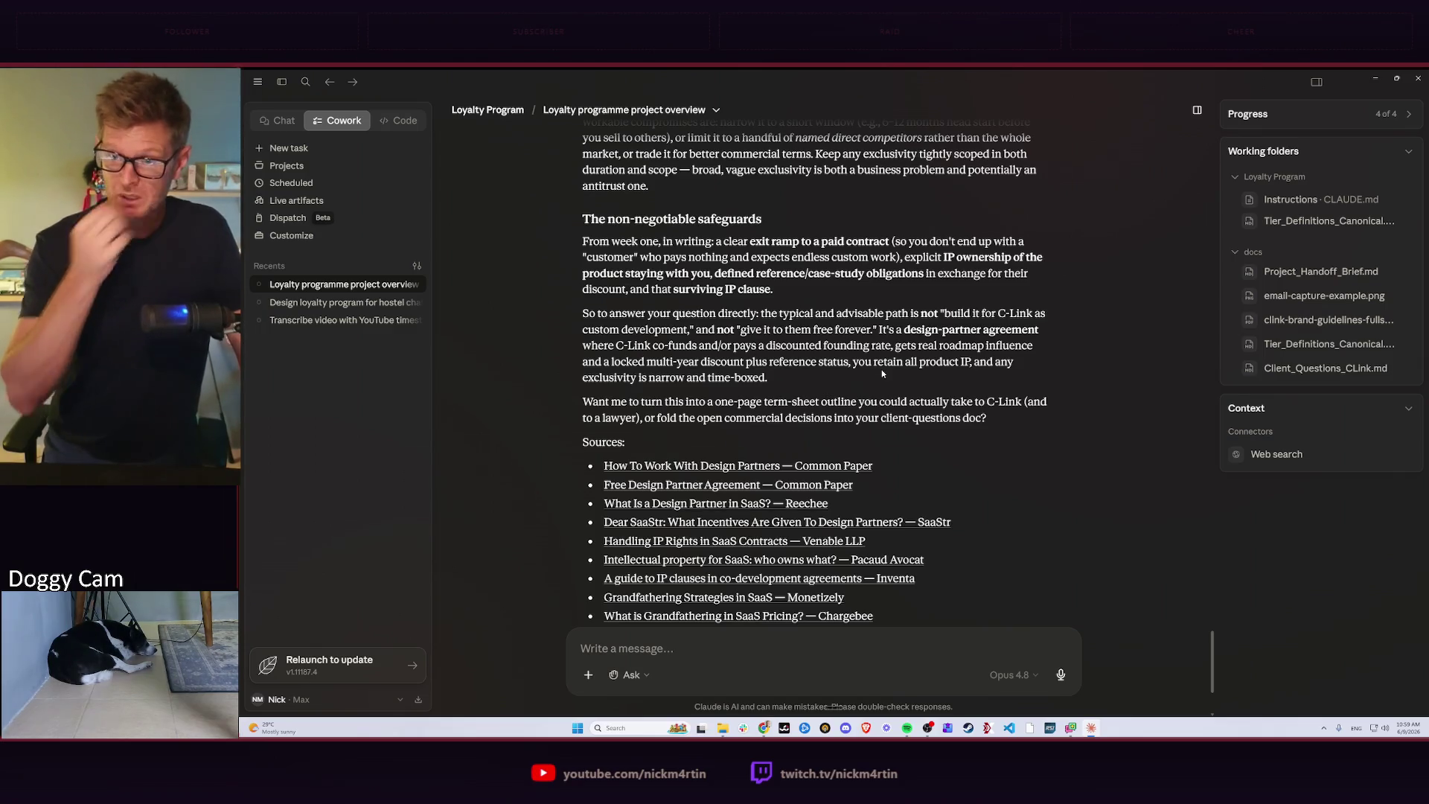
scroll(881, 370, "up", 1)
scroll(859, 335, "up", 4)
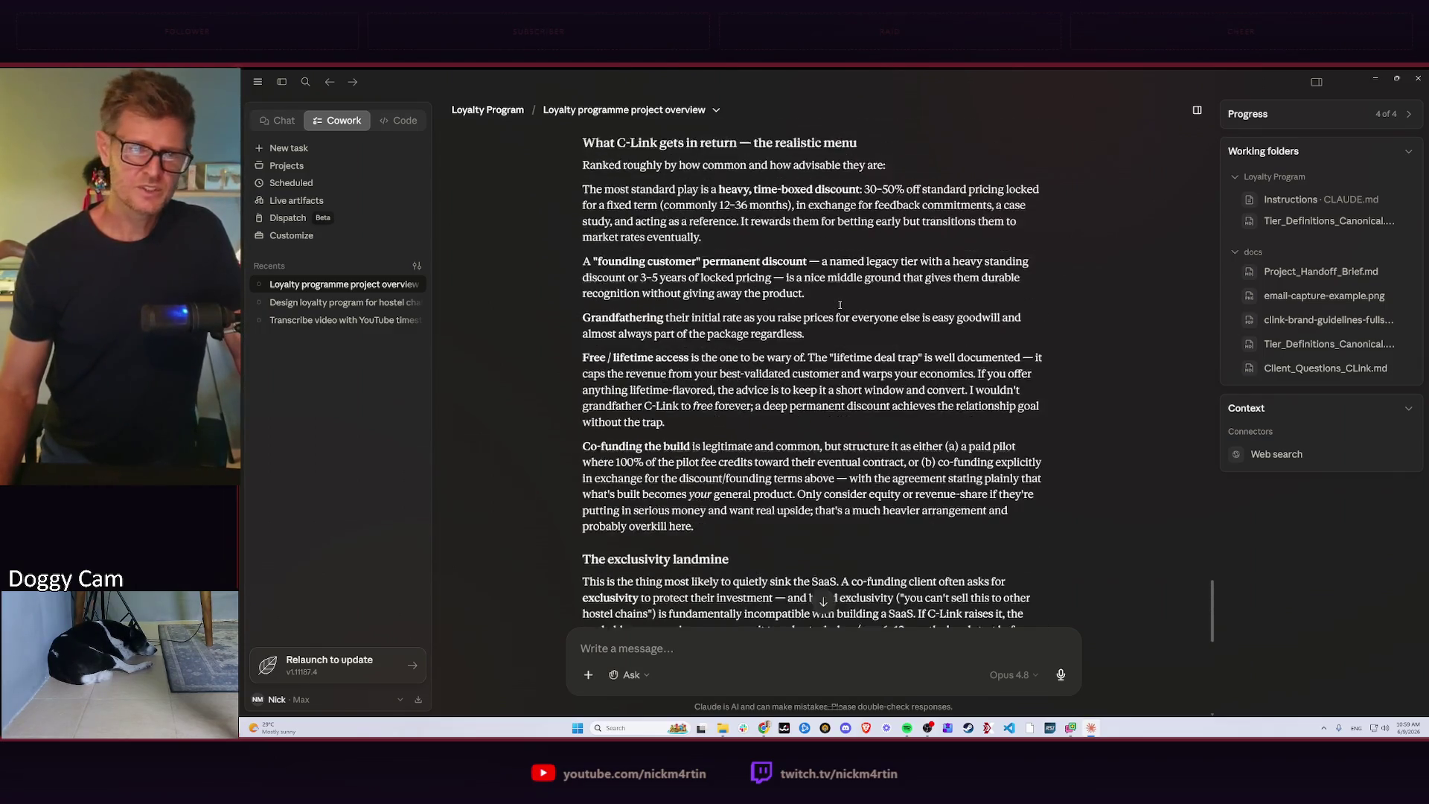
scroll(840, 305, "up", 3)
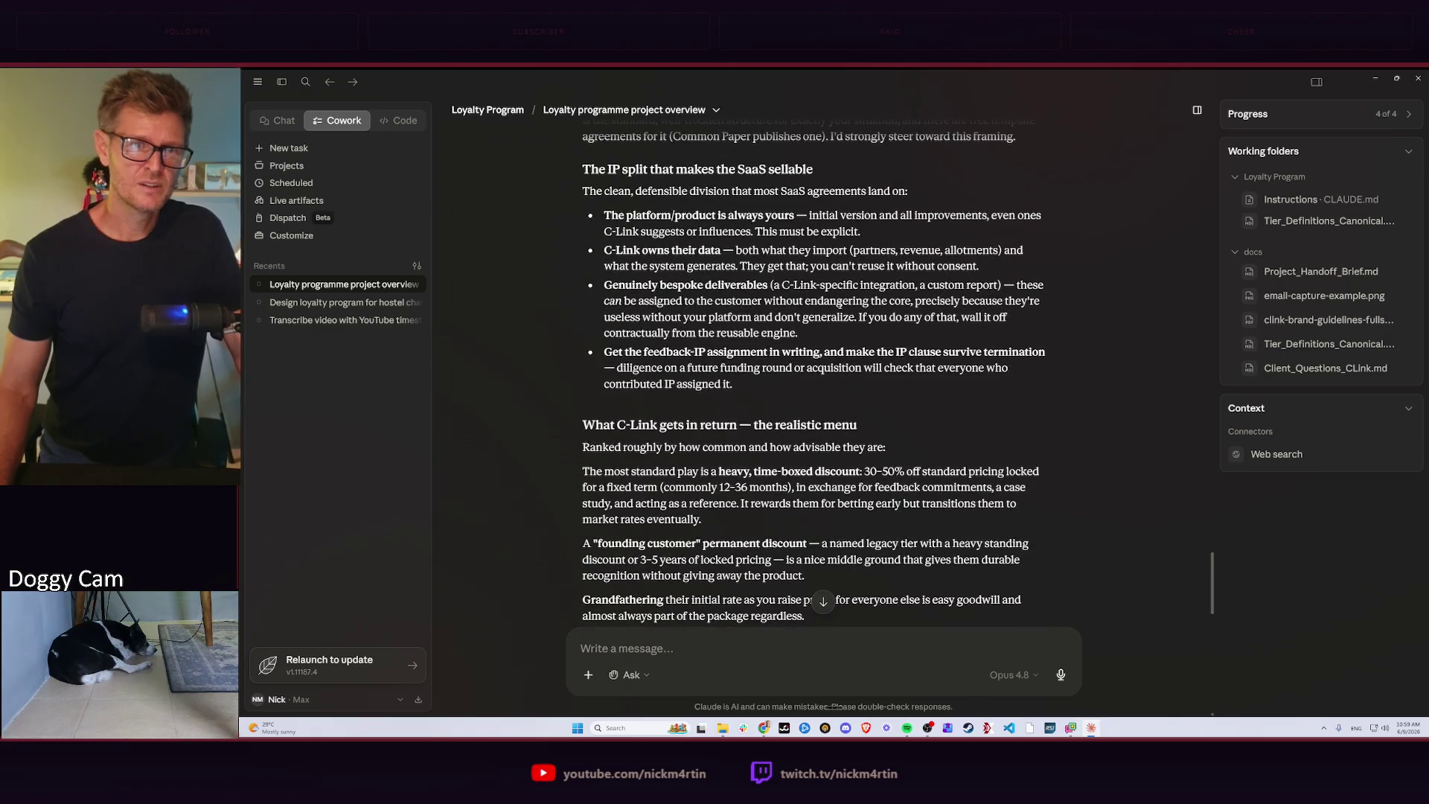
scroll(840, 305, "up", 3)
scroll(840, 305, "up", 3)
scroll(839, 303, "up", 2)
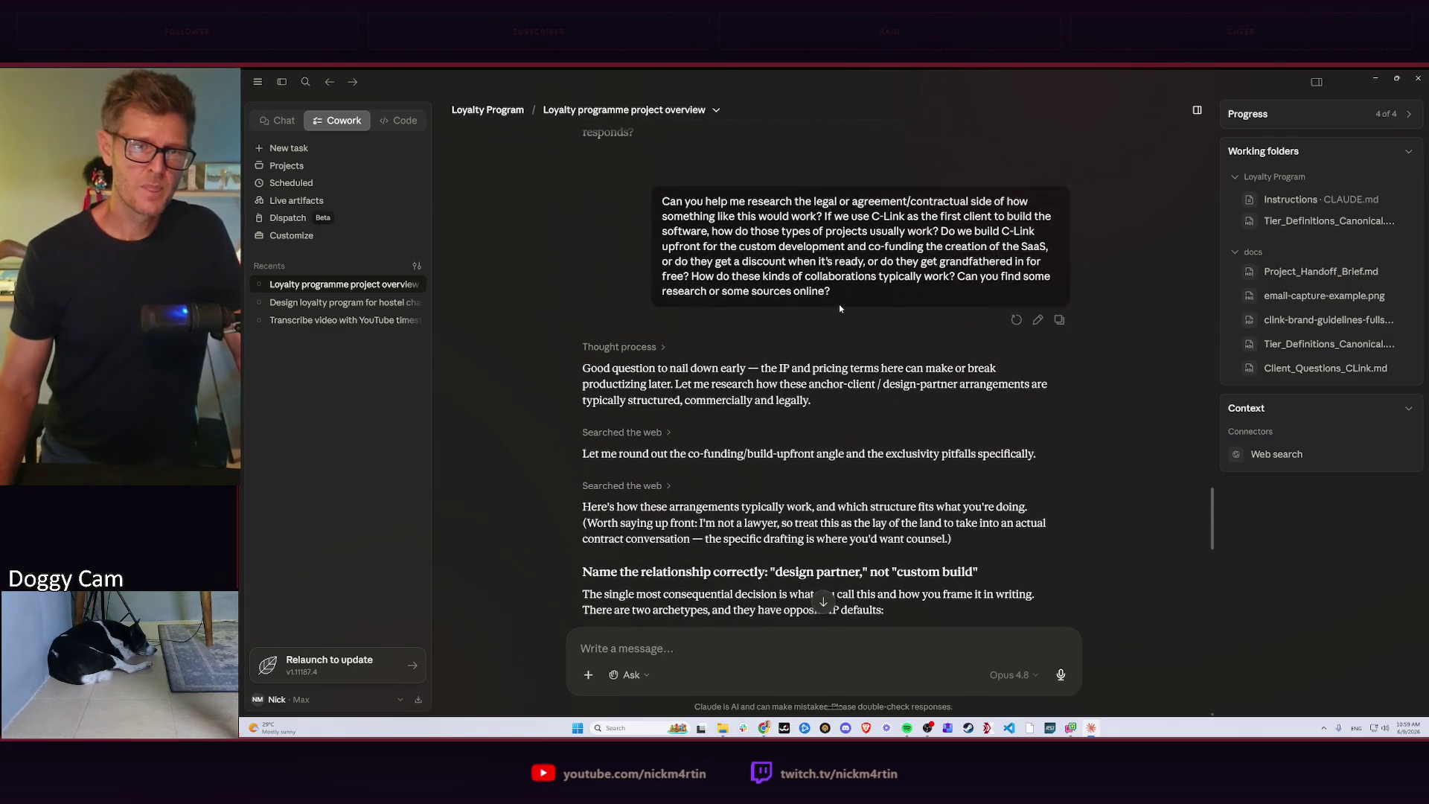
scroll(839, 303, "down", 3)
scroll(840, 308, "down", 1)
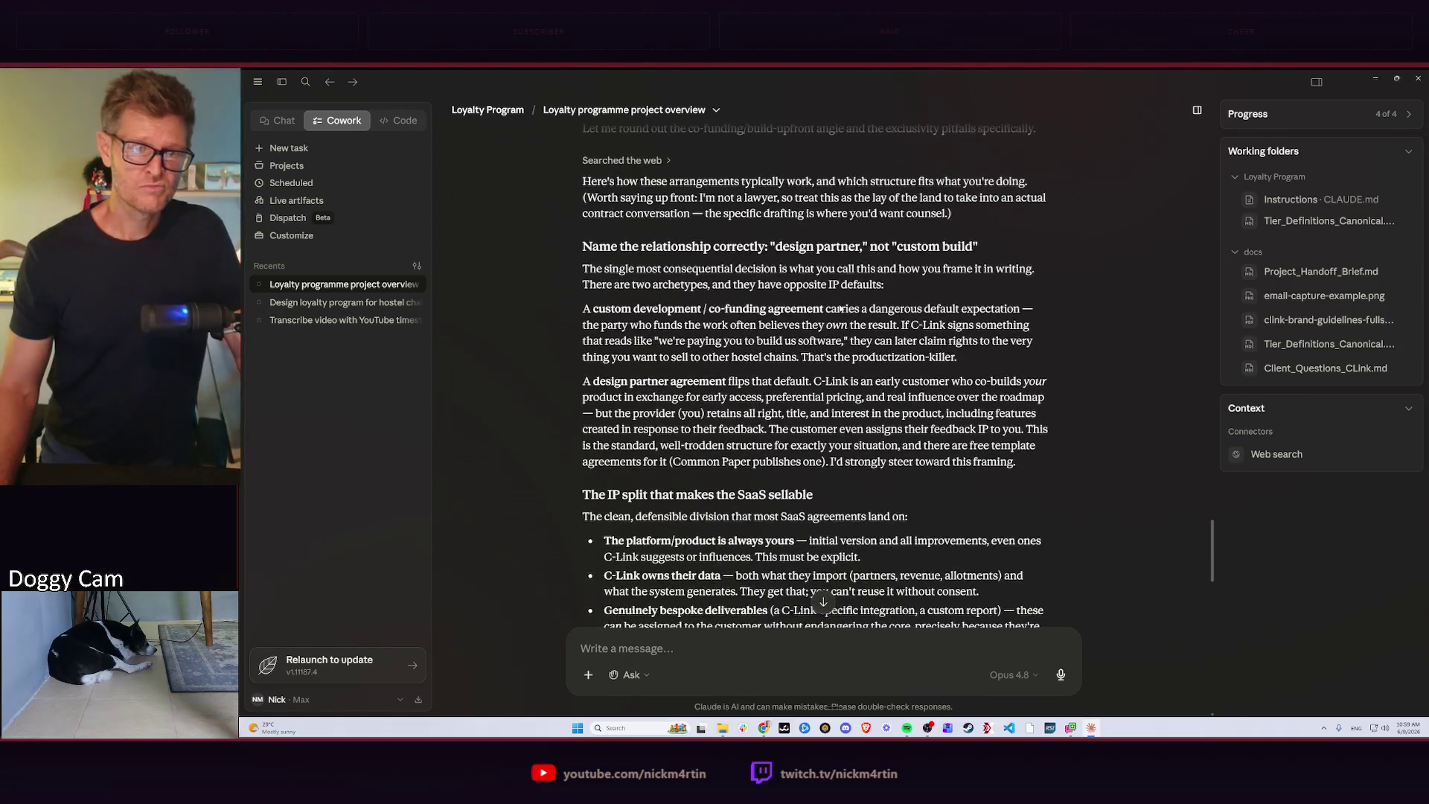
scroll(841, 307, "down", 3)
scroll(839, 304, "down", 3)
scroll(840, 303, "down", 3)
scroll(840, 304, "down", 3)
scroll(840, 304, "down", 3)
scroll(849, 280, "down", 3)
scroll(858, 255, "down", 3)
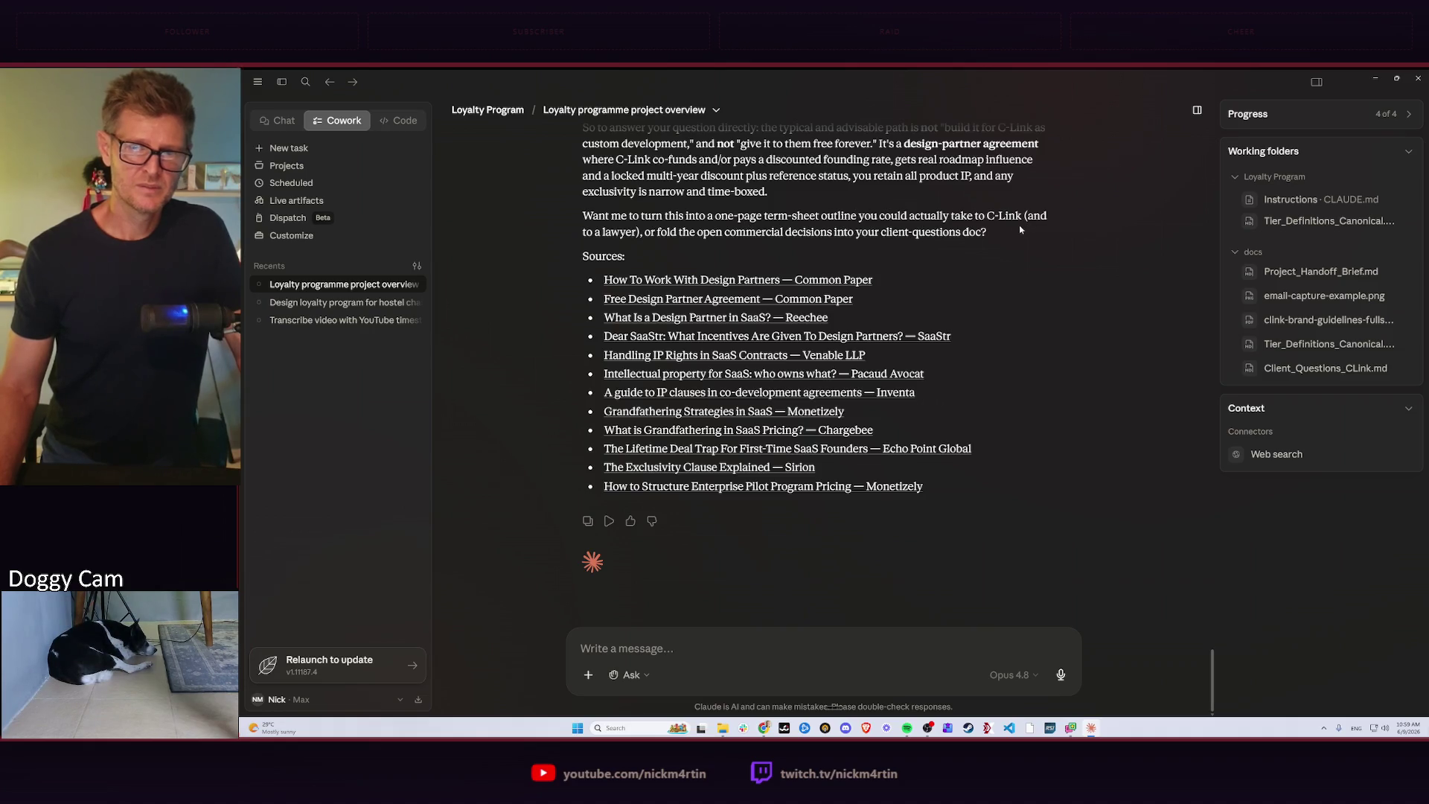
Send the follow-up asking whether co-funding plus a multi-year discount for C-Link is normal.
left_click(663, 649)
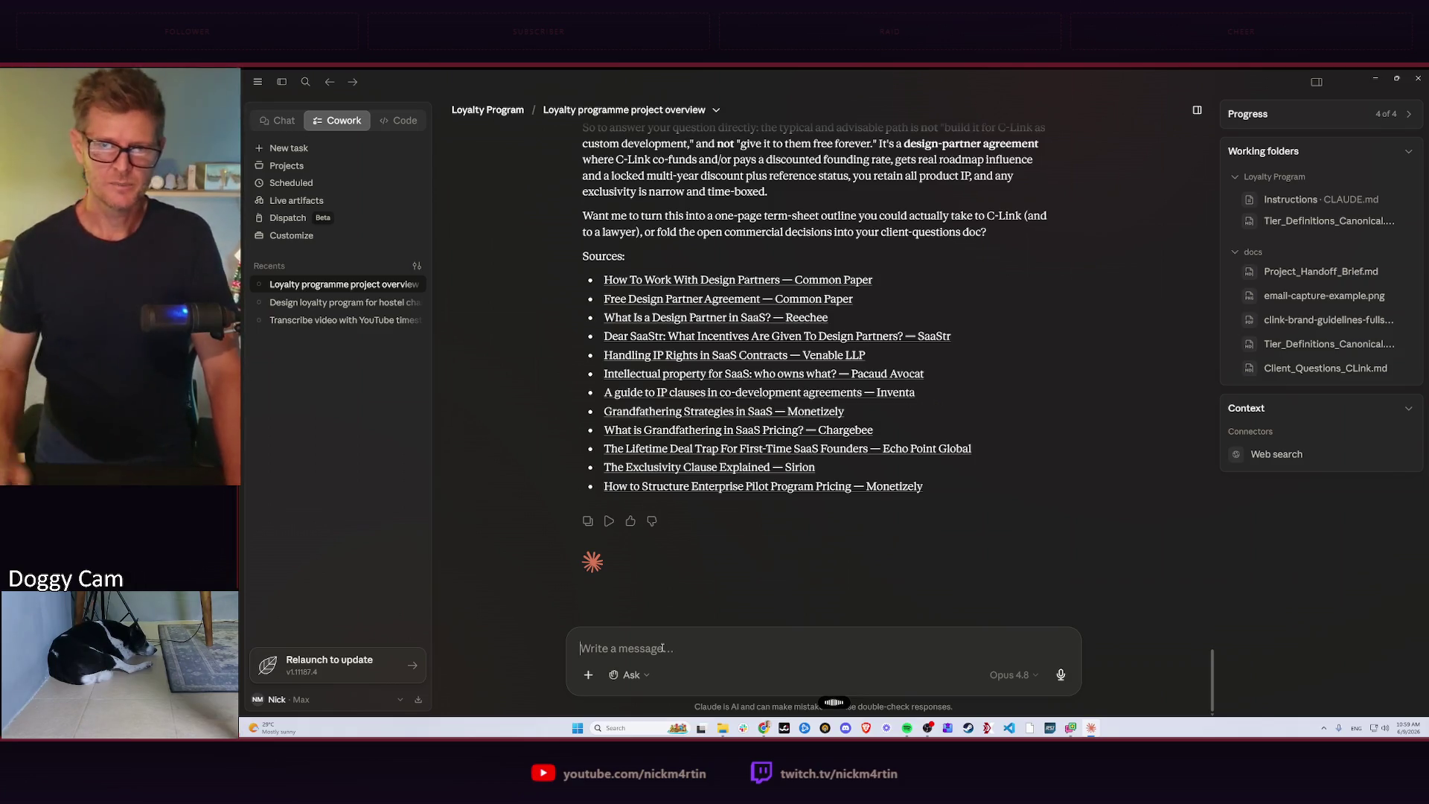
left_click(663, 648)
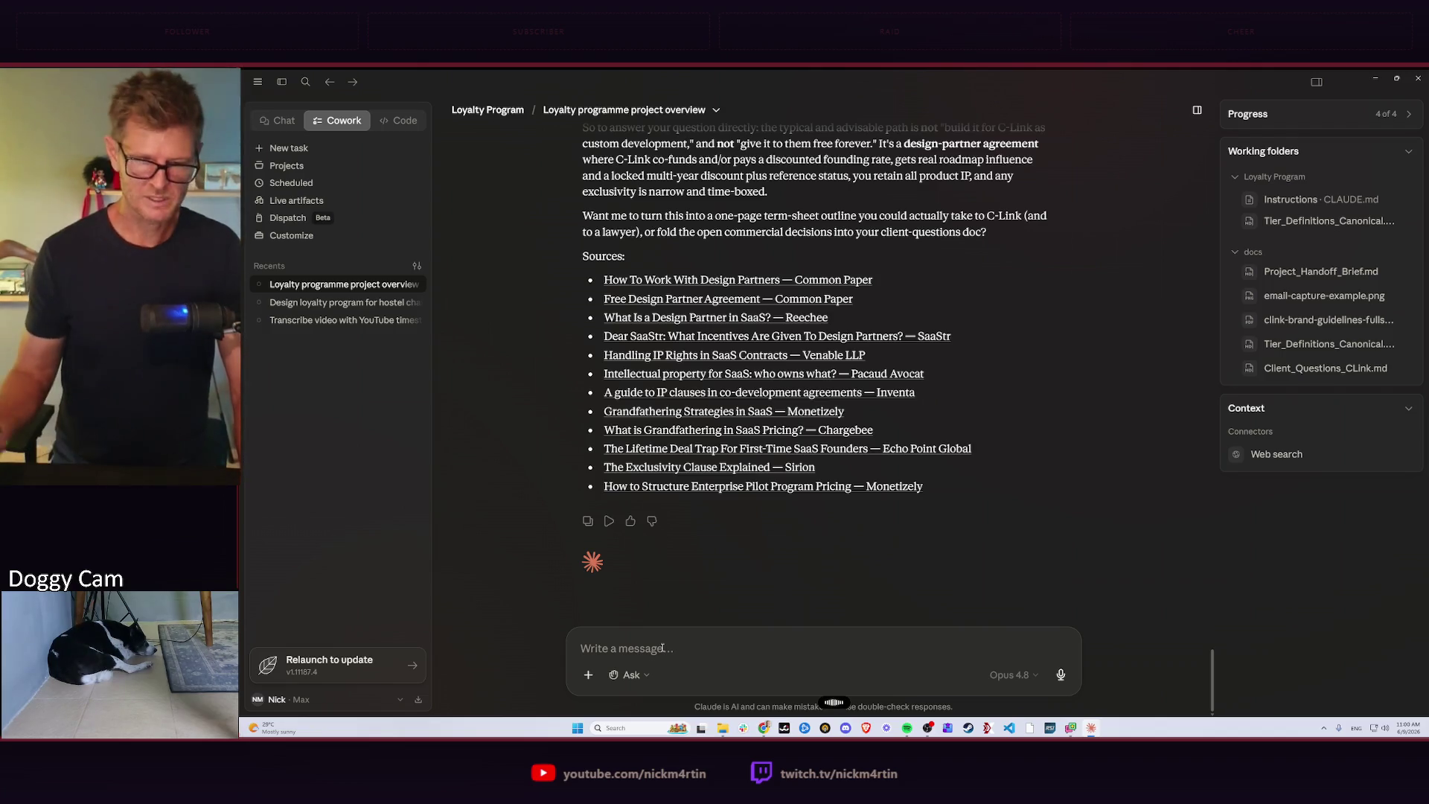
left_click(664, 647)
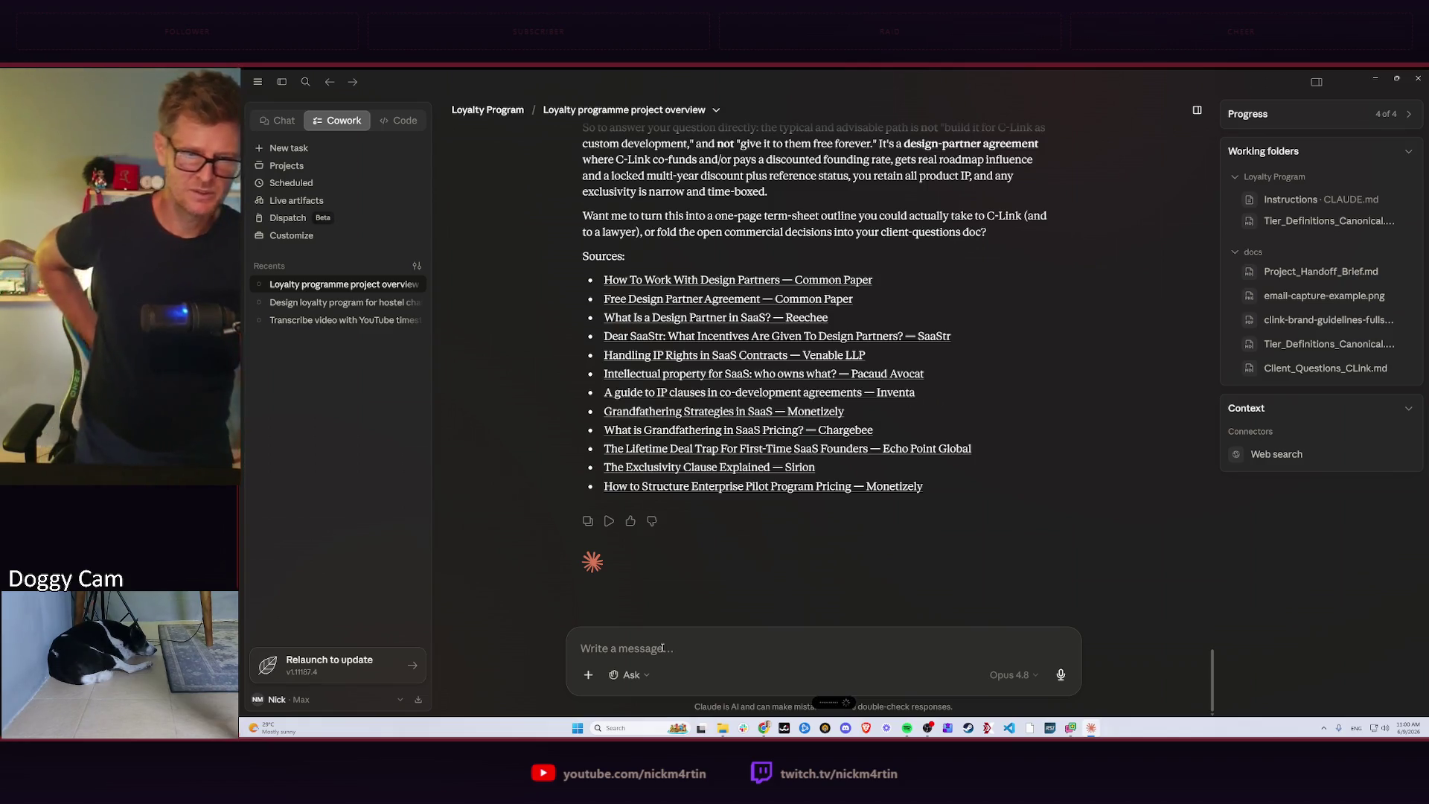
type("Okay, follow-up questions. Is it common and normal? Let’s say we would pitch C-Link to say, “Here is the design partner agreement where they would co-fund the initial development and actually pay a certain amount to have us develop this.” Obviously, with all the IP restrictions and that we own the product. On top of that, then offer them a discount on the price for X number of years.")
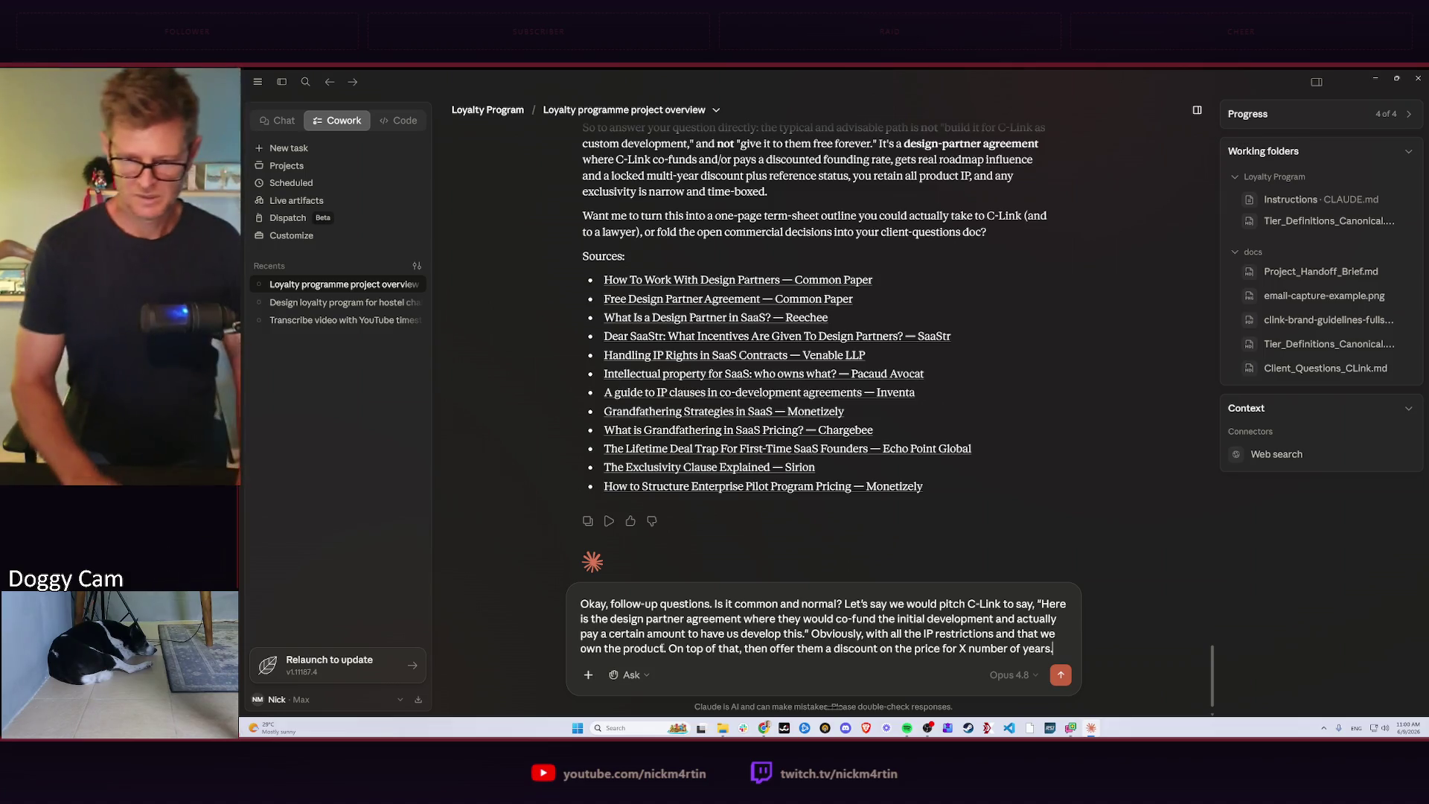
type(" Is it normal to do")
key("BackSpace")
type("bo")
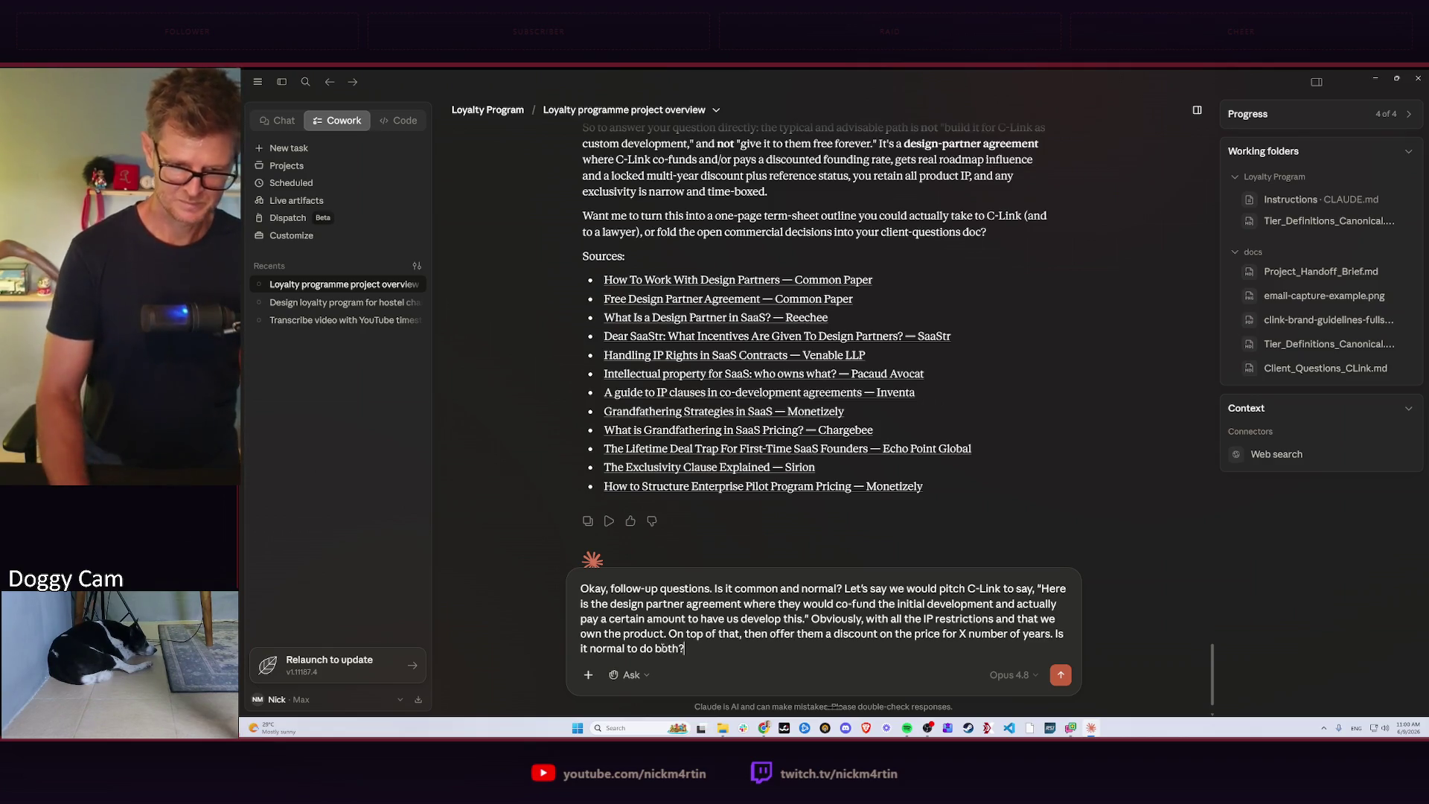
key("Return")
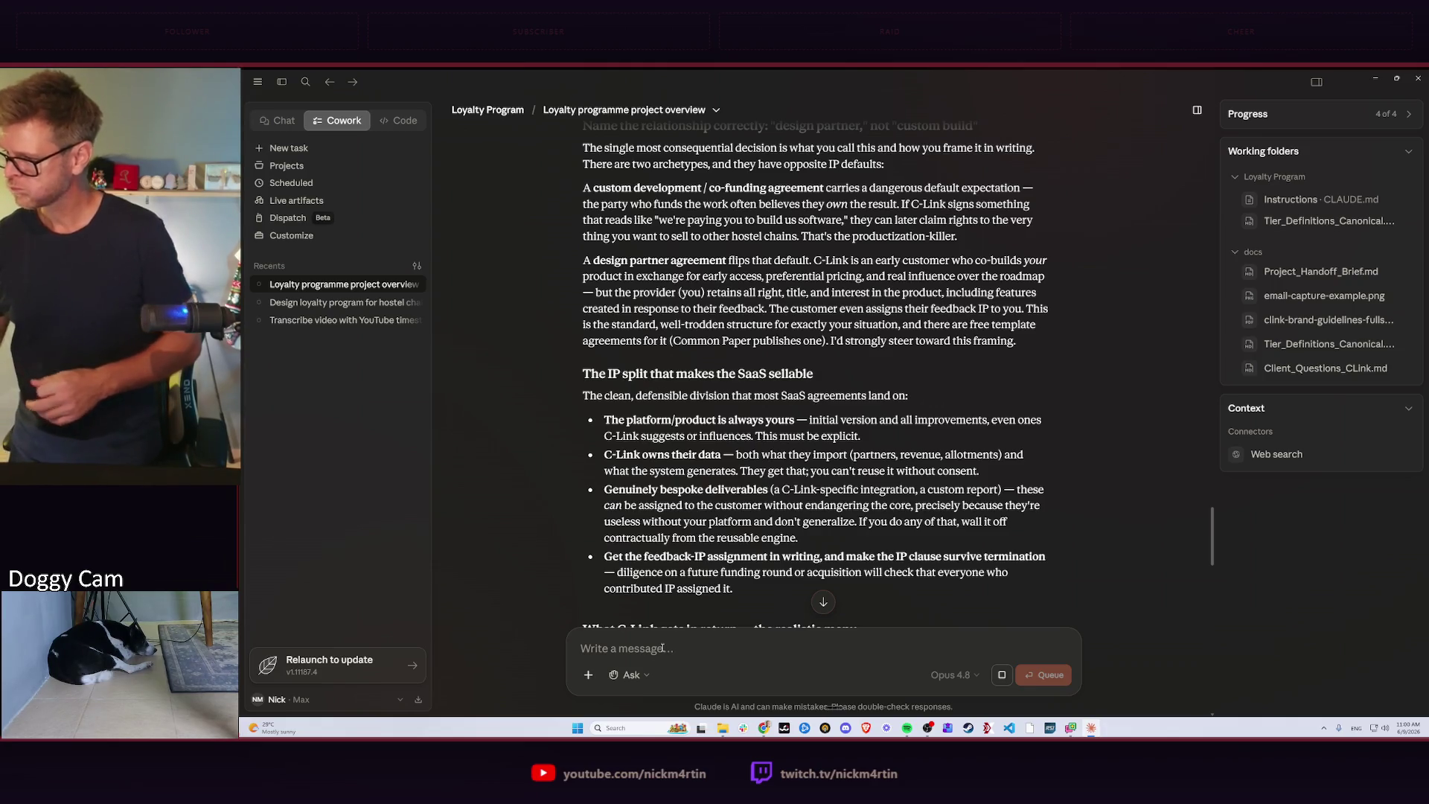
Focus the message box while reading Claude's IP-split advice and the new reply.
left_click(662, 648)
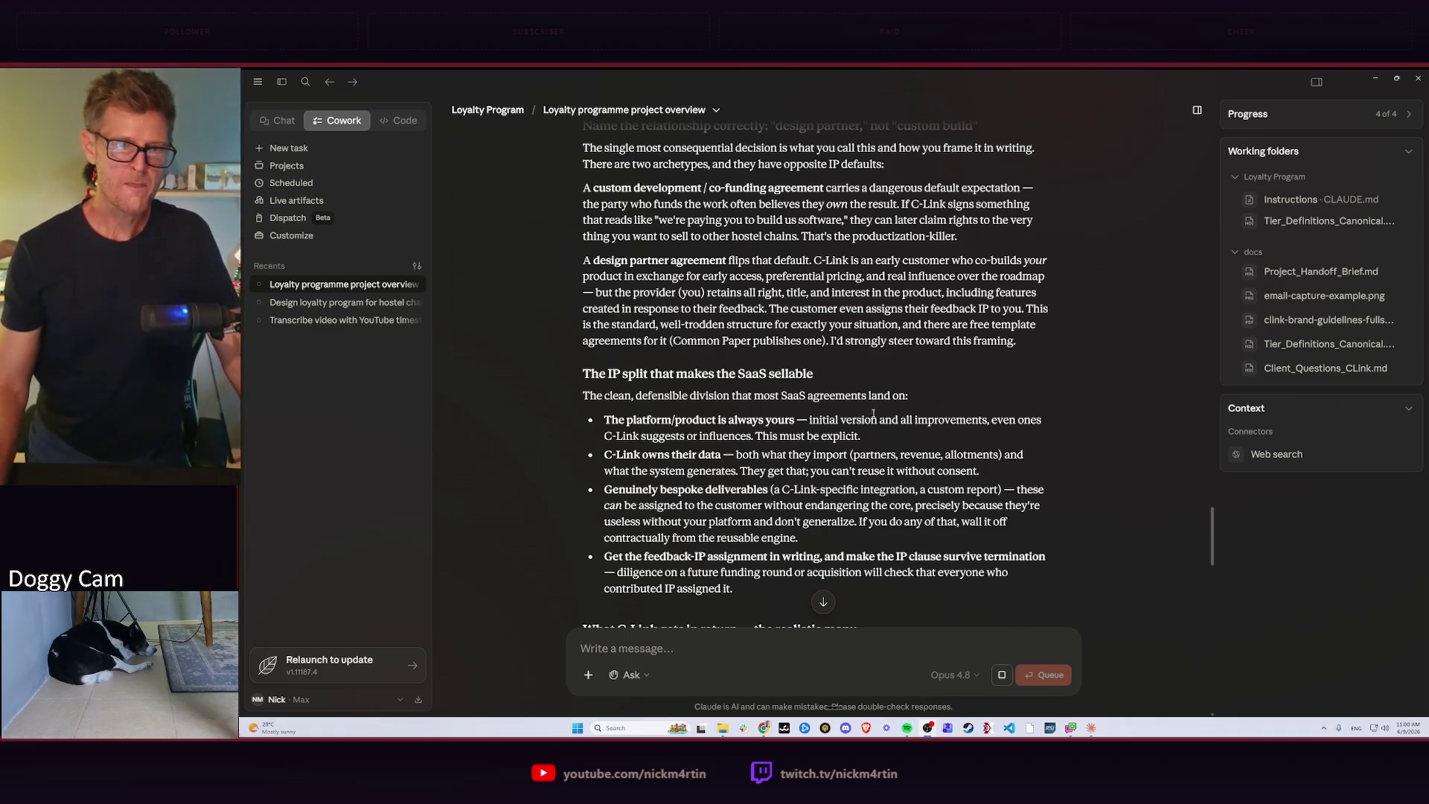
scroll(874, 416, "up", 3)
scroll(873, 416, "down", 4)
scroll(873, 415, "down", 3)
scroll(888, 424, "down", 3)
scroll(889, 422, "down", 10)
scroll(902, 423, "down", 5)
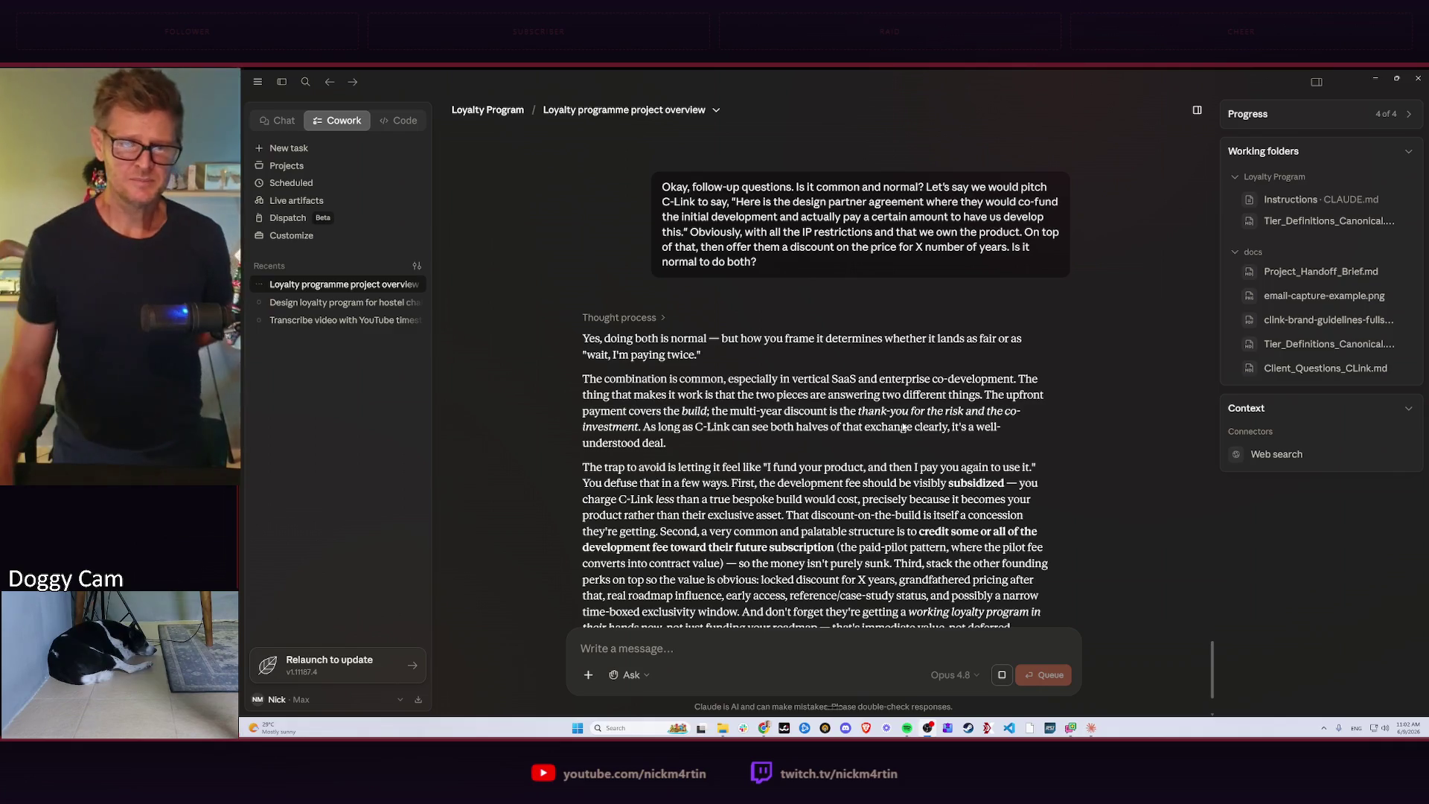
scroll(906, 364, "down", 3)
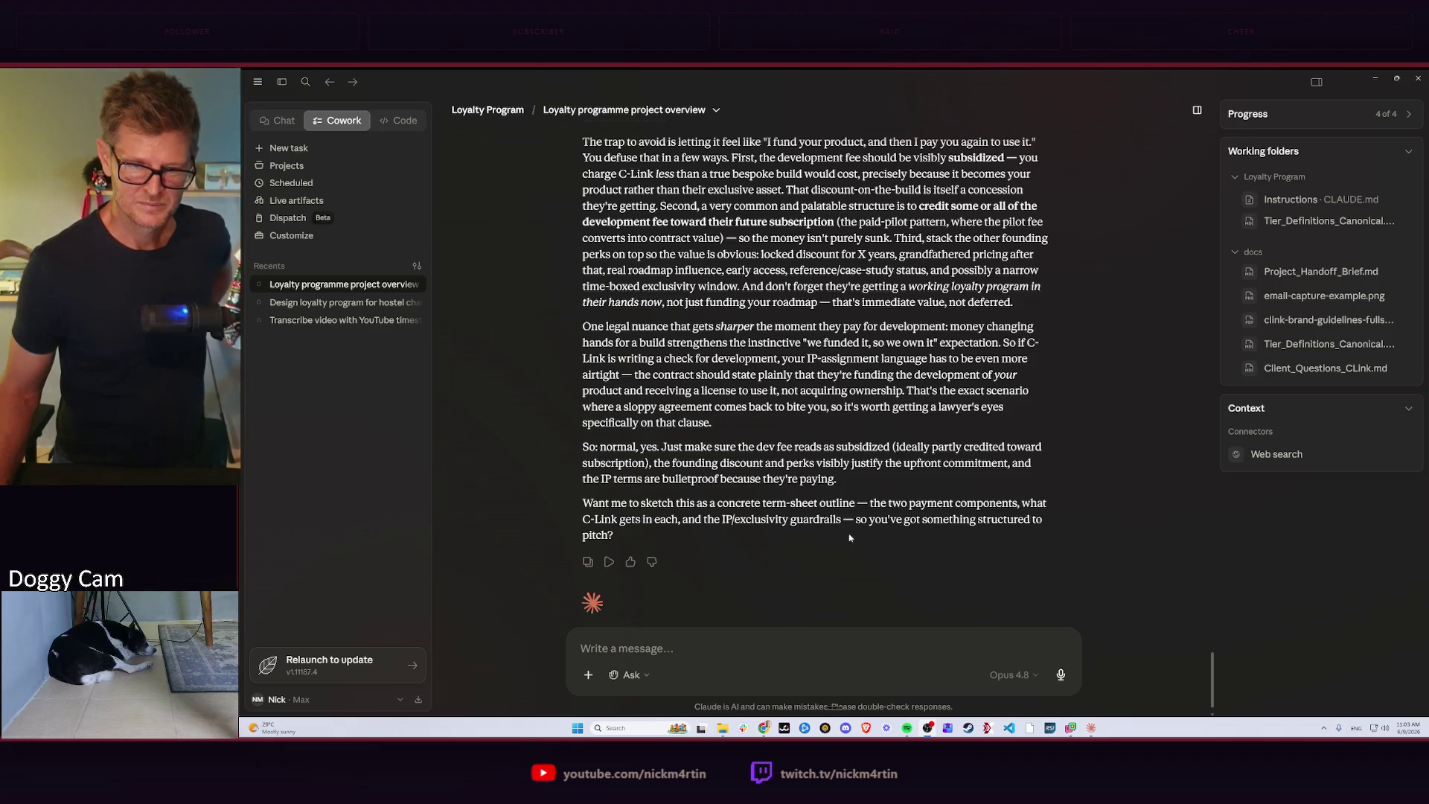
Start a reply to Claude's offer to sketch a term-sheet outline.
left_click(646, 650)
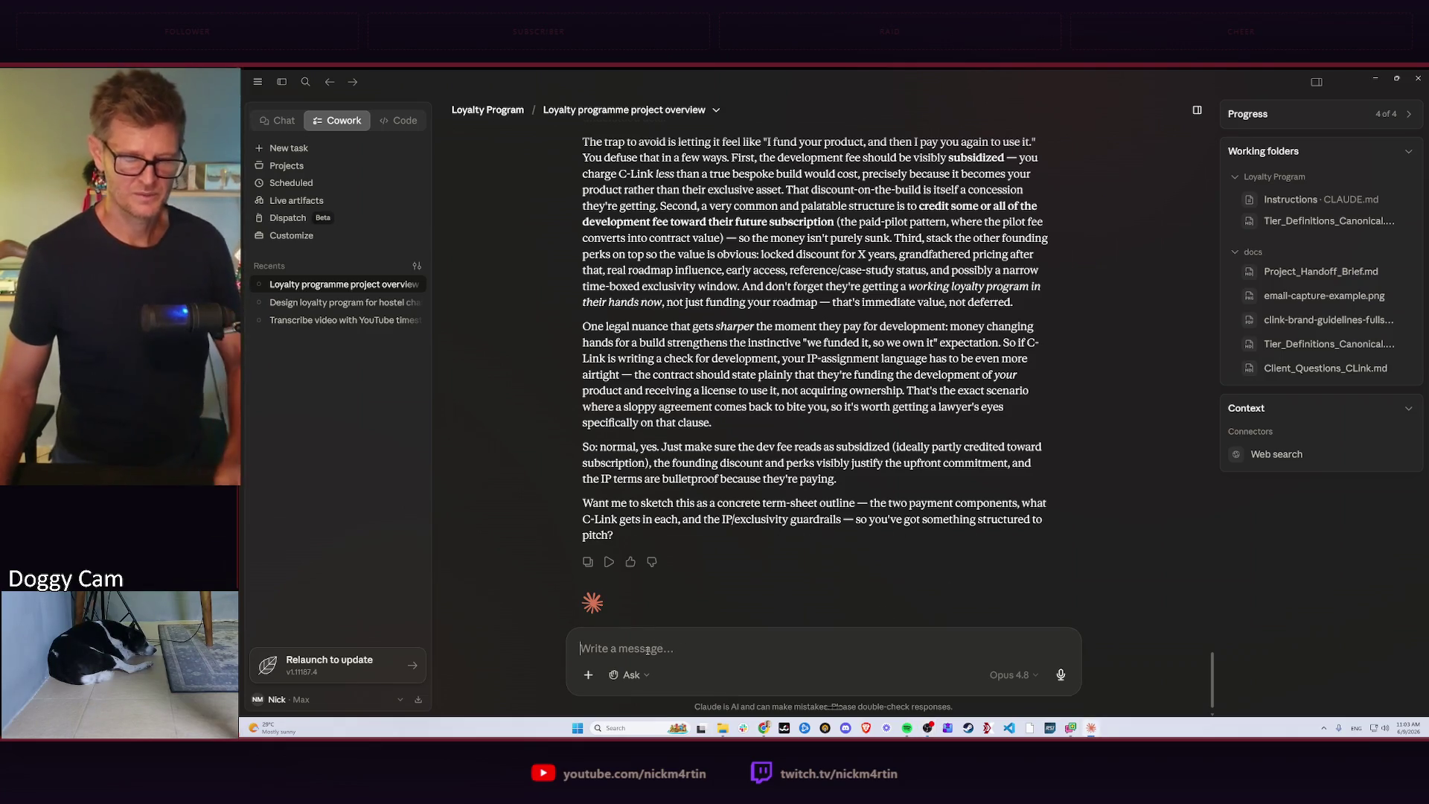
type("Yes")
Send "Yes" so Claude writes the C-Link design partner term-sheet outline file.
key("Return")
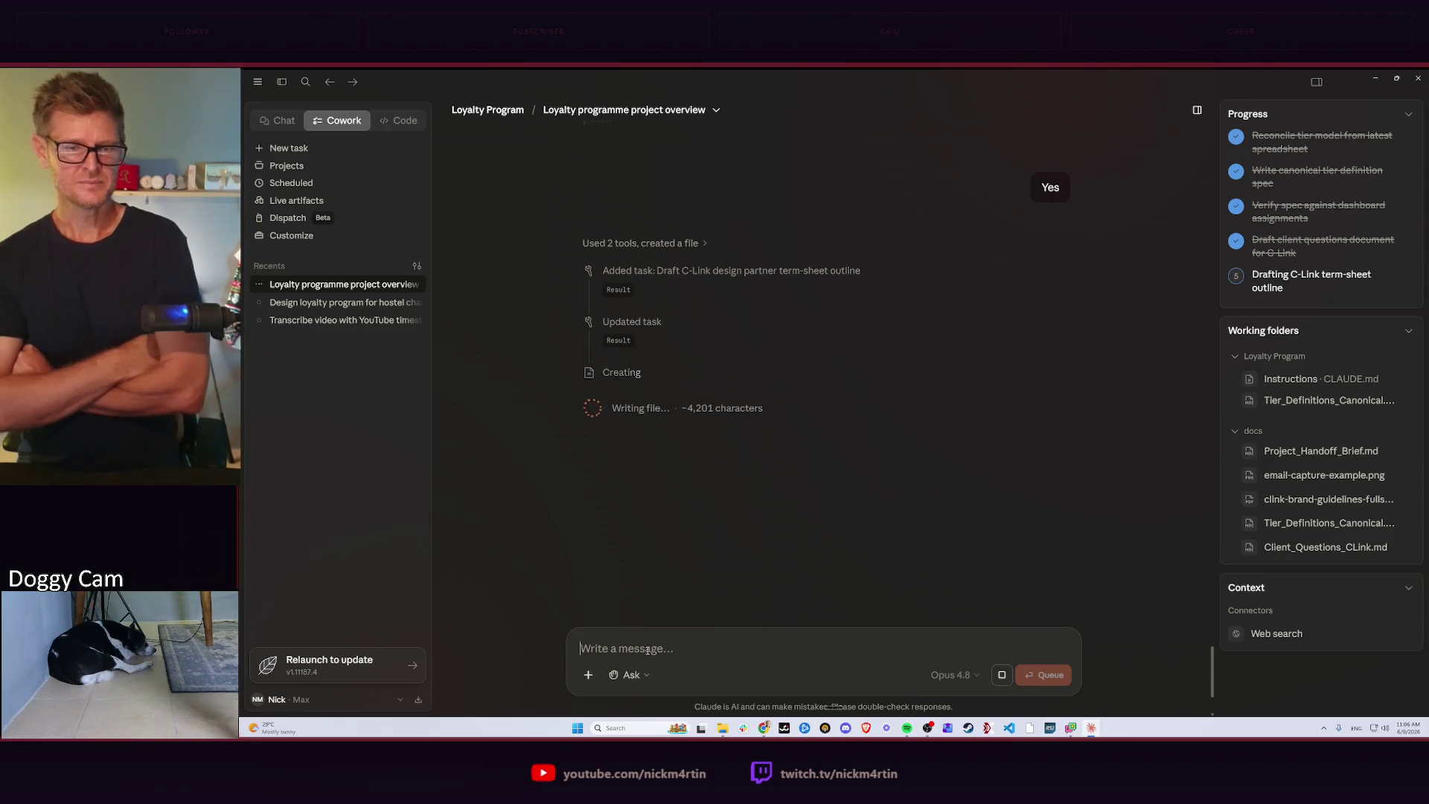
Return to the Claude window and preview the saved C-Link design partner term sheet.
key("alt+Tab")
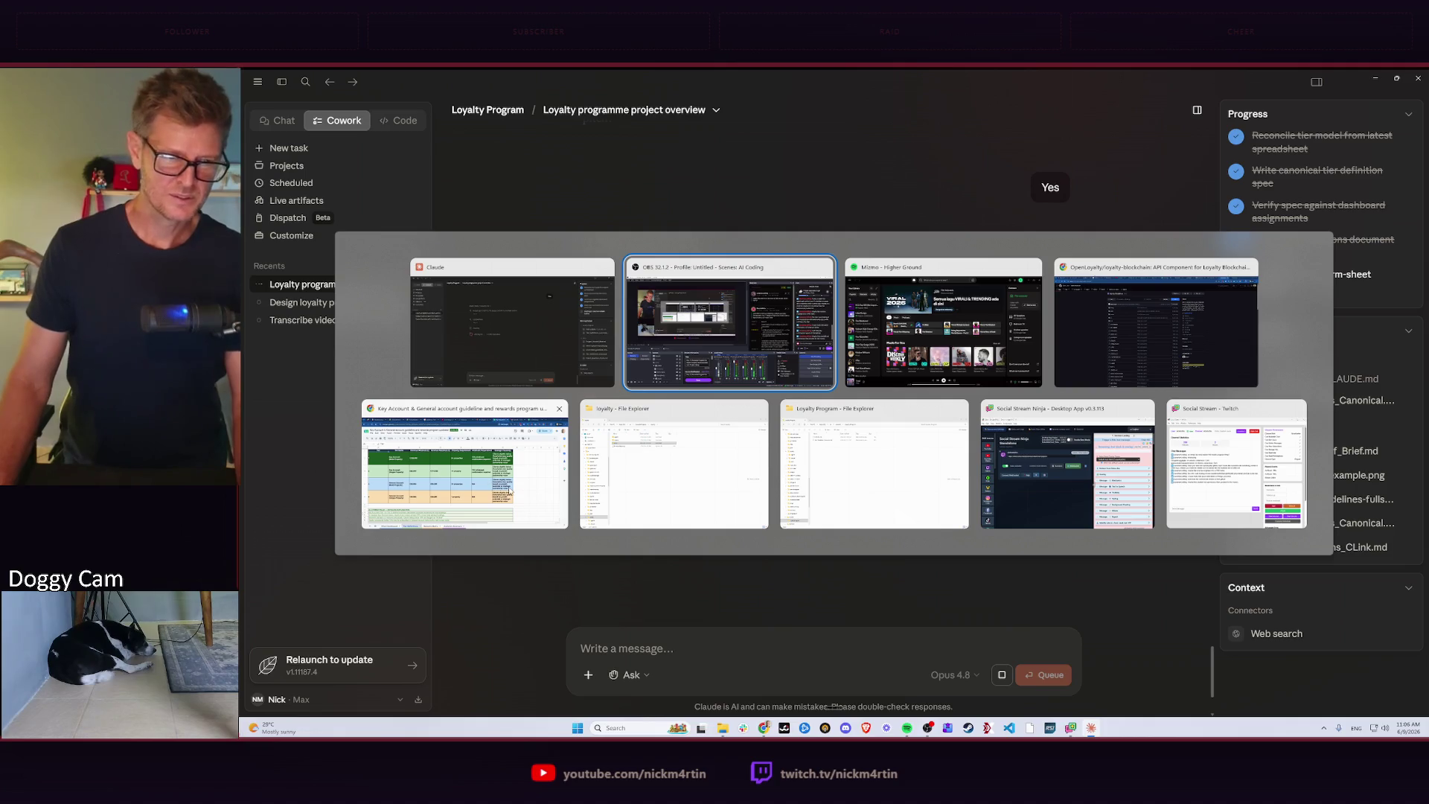
mouse_move(944, 324)
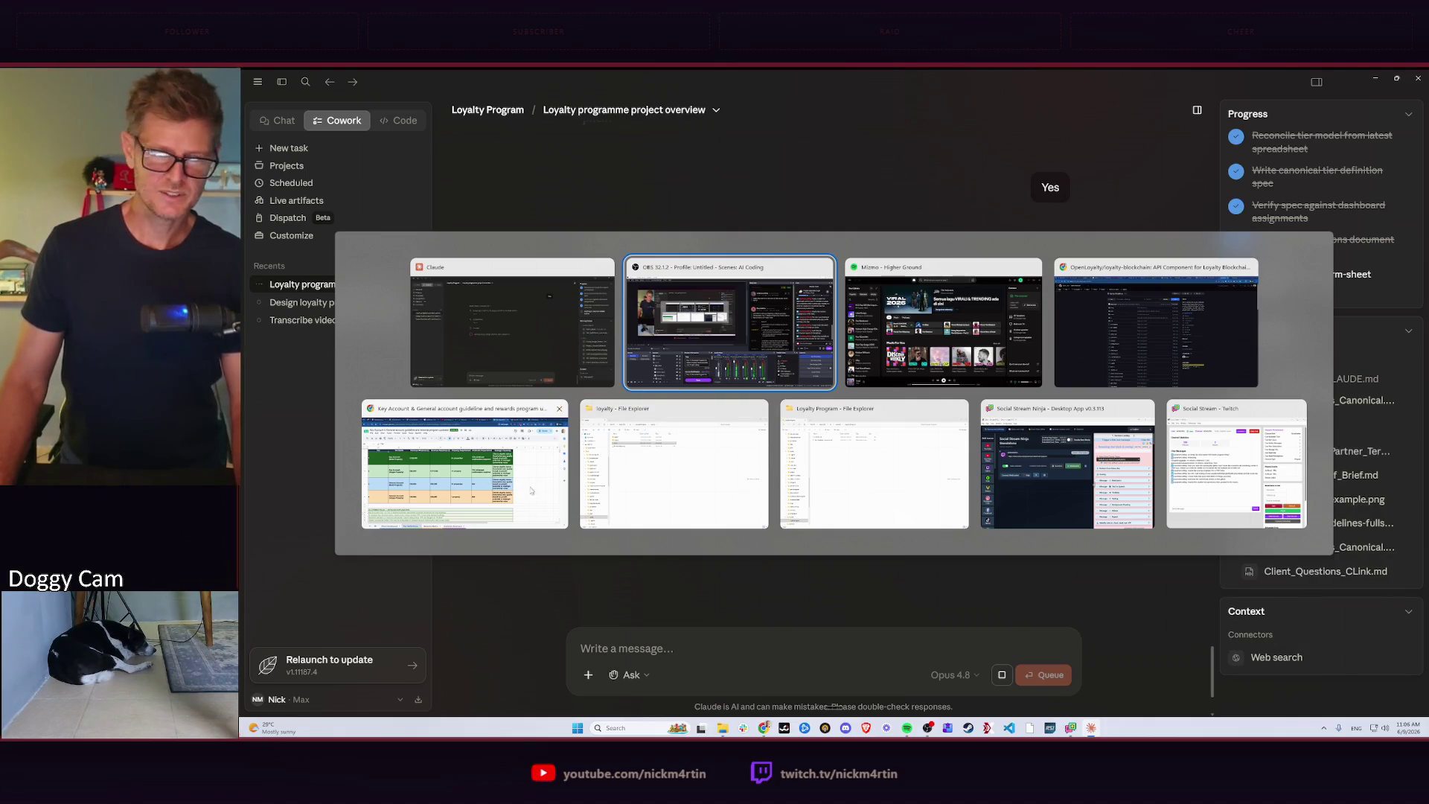
key("Escape")
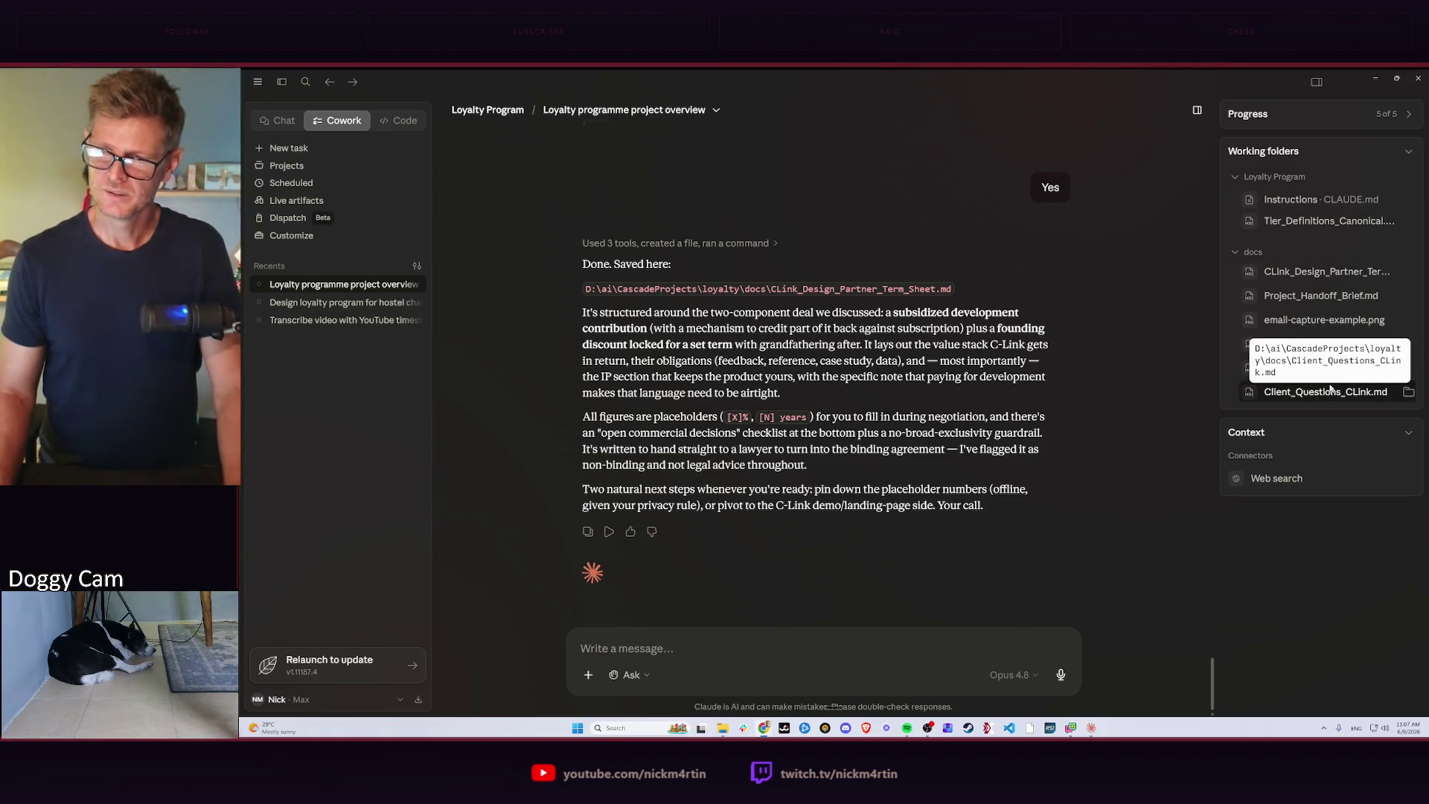
left_click(1318, 271)
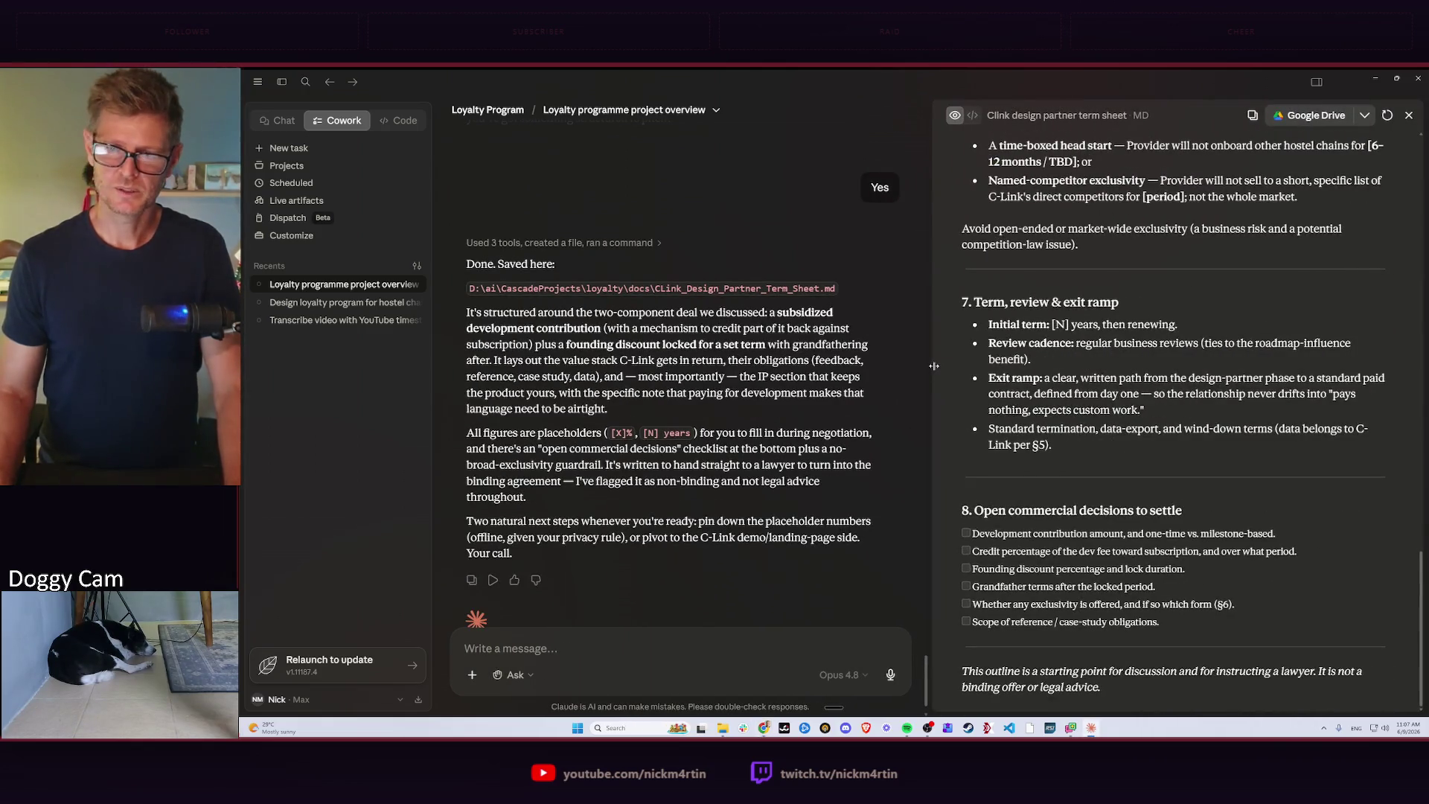
left_click_drag(934, 366, 738, 380)
scroll(1046, 322, "up", 5)
scroll(1046, 323, "up", 5)
scroll(1056, 246, "up", 5)
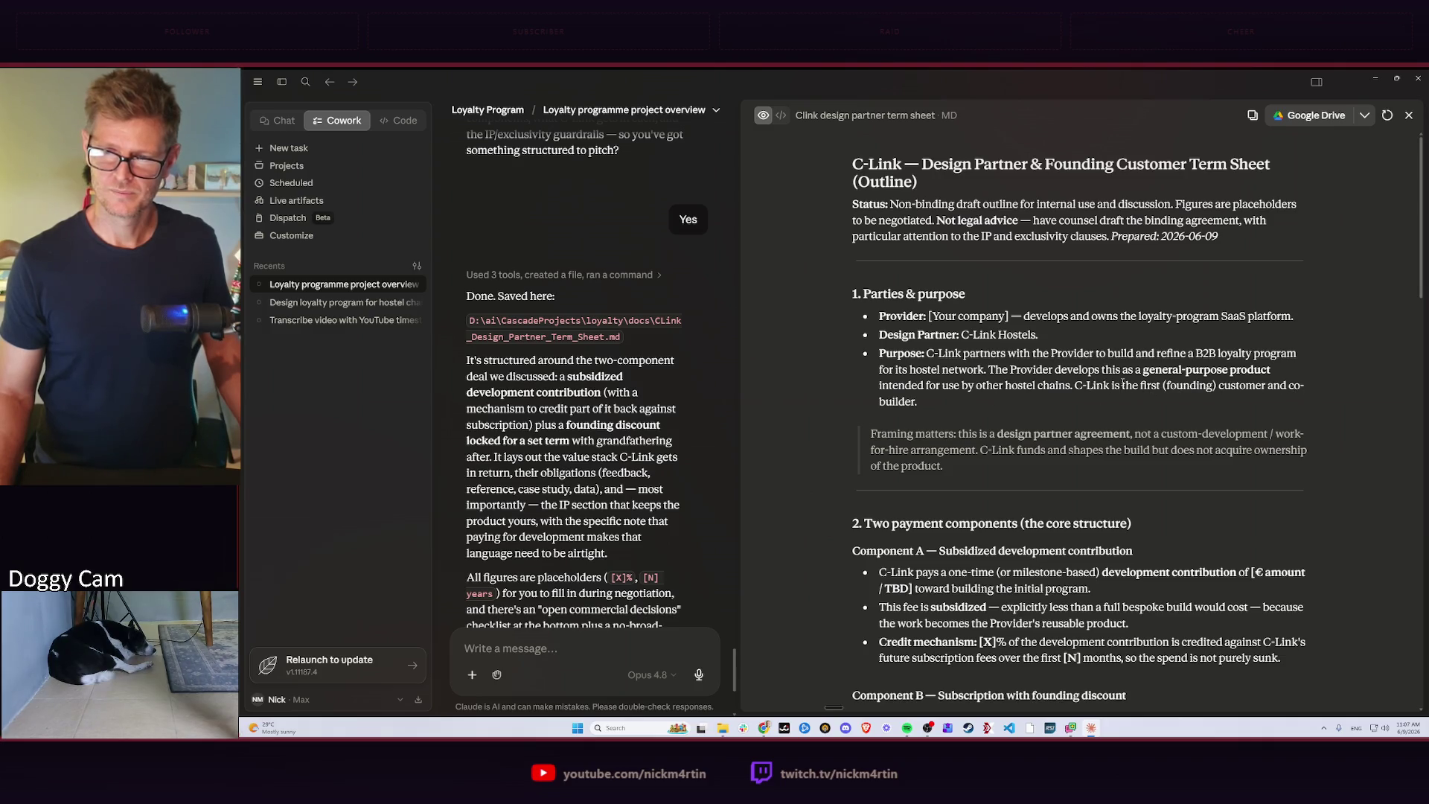
scroll(1121, 383, "down", 3)
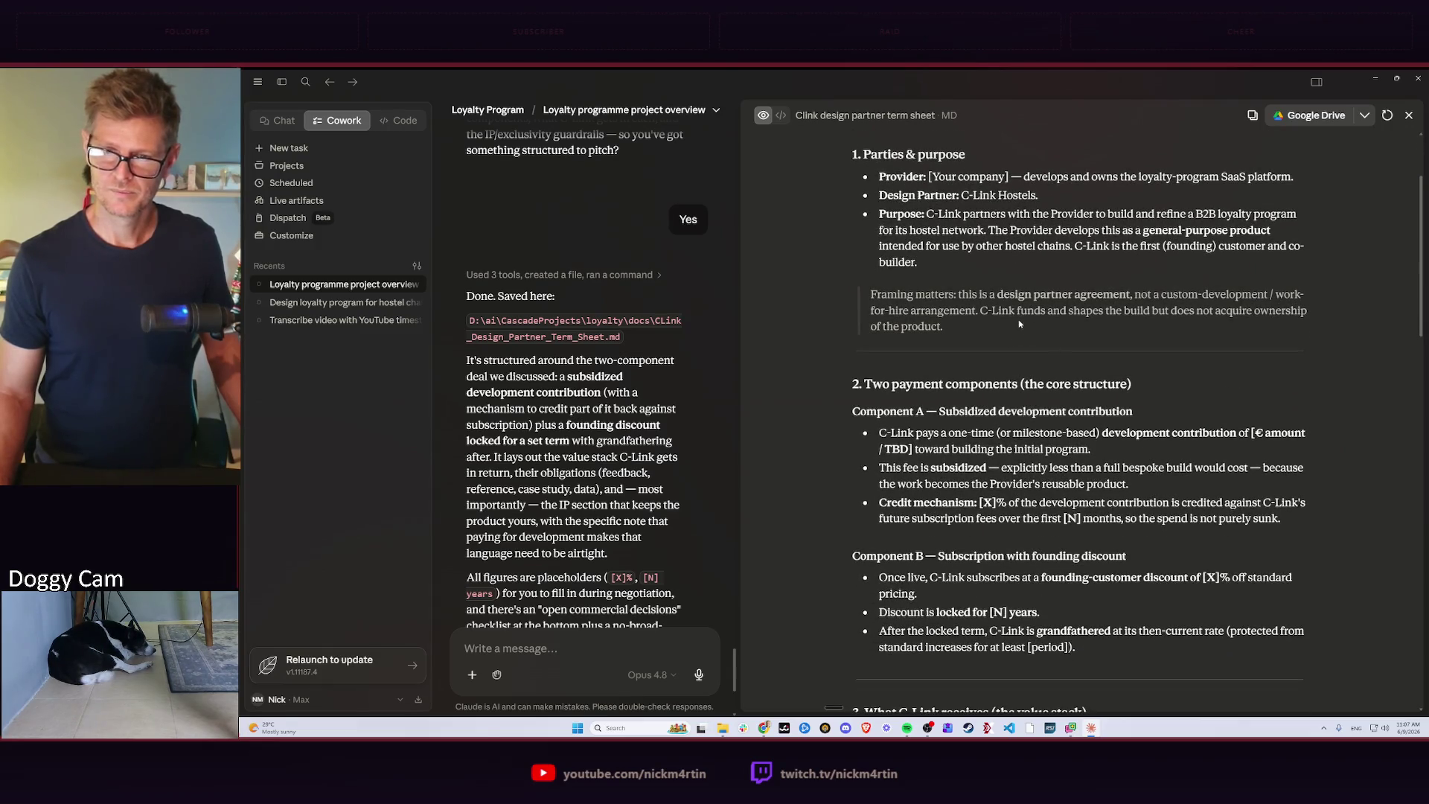
scroll(1018, 322, "down", 2)
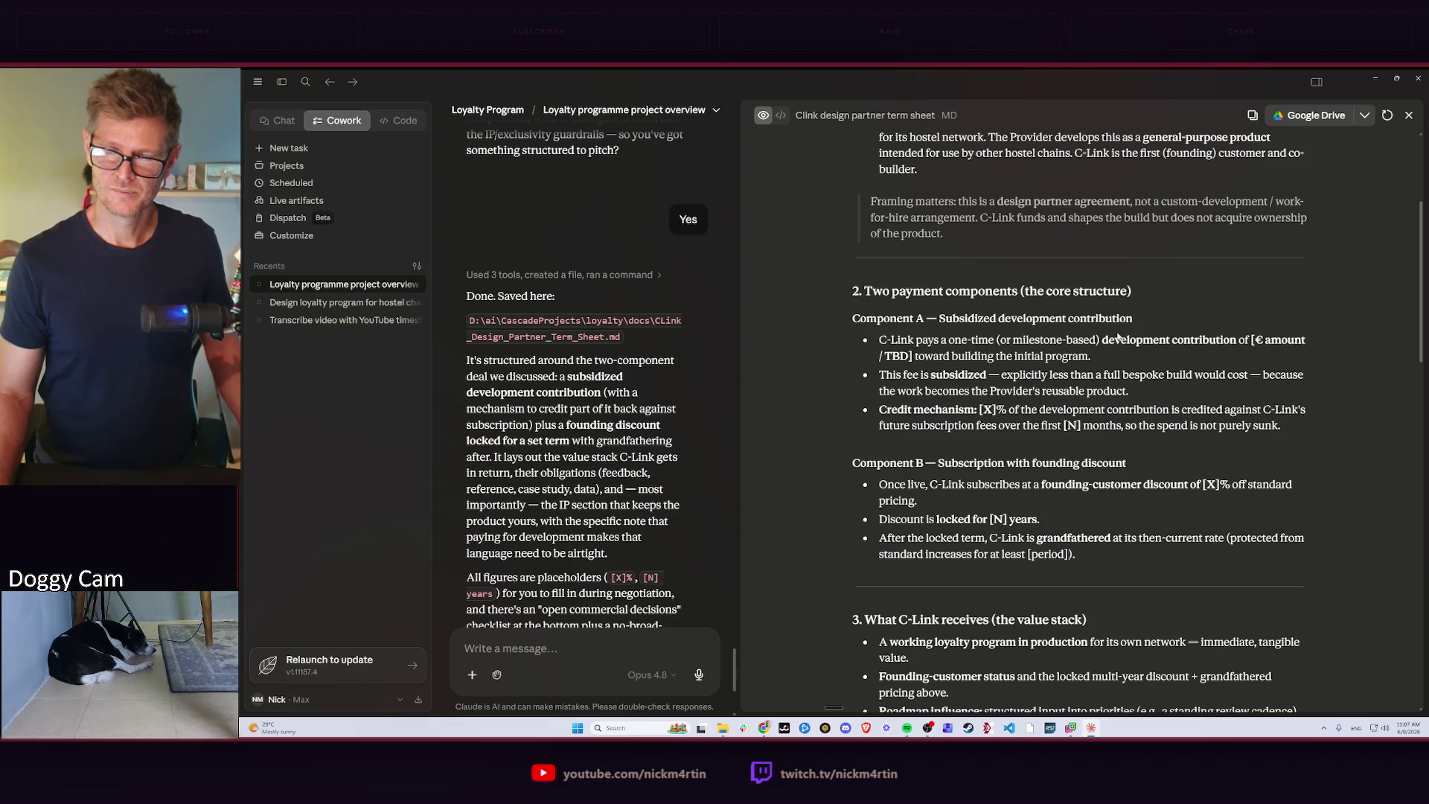
scroll(1030, 368, "down", 1)
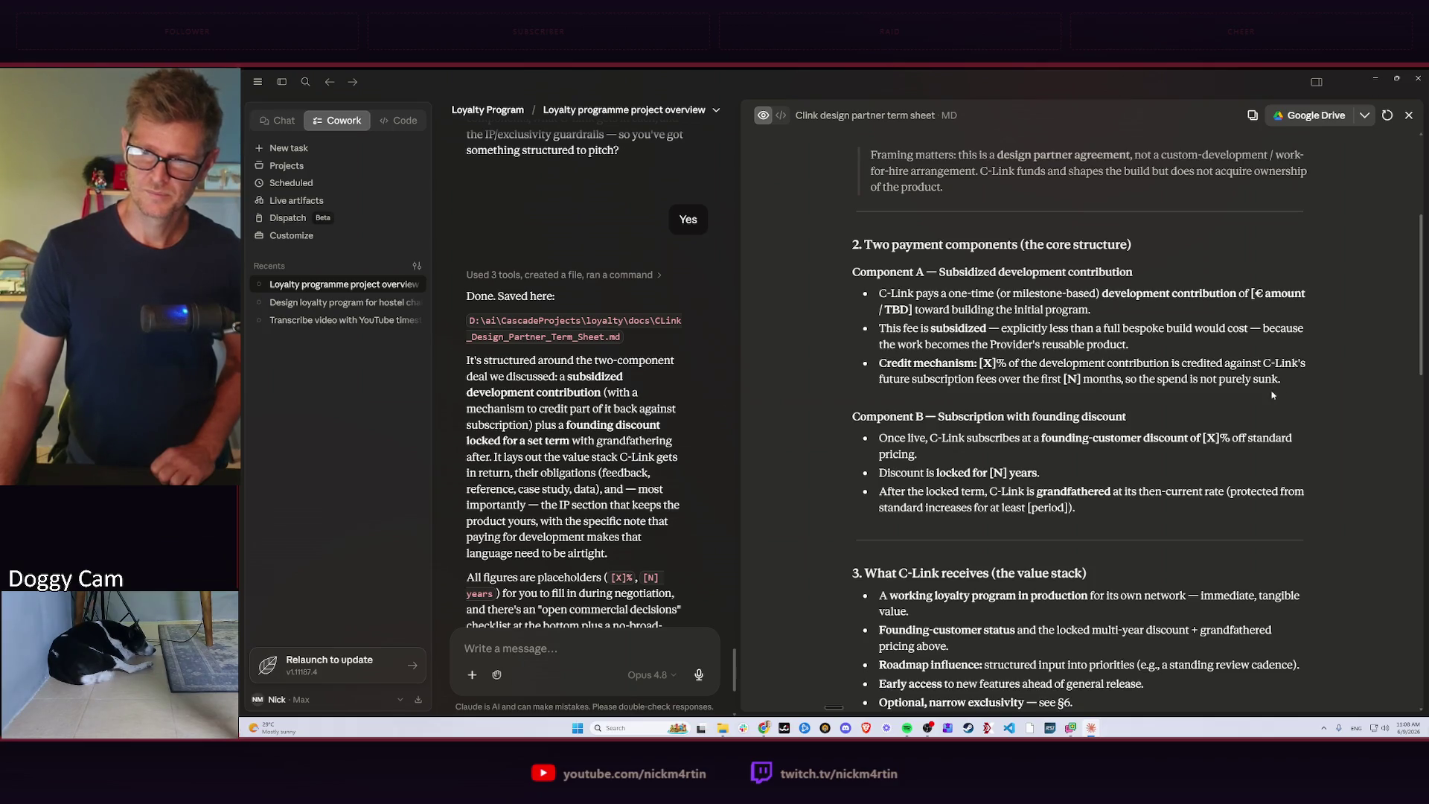
scroll(1225, 362, "down", 2)
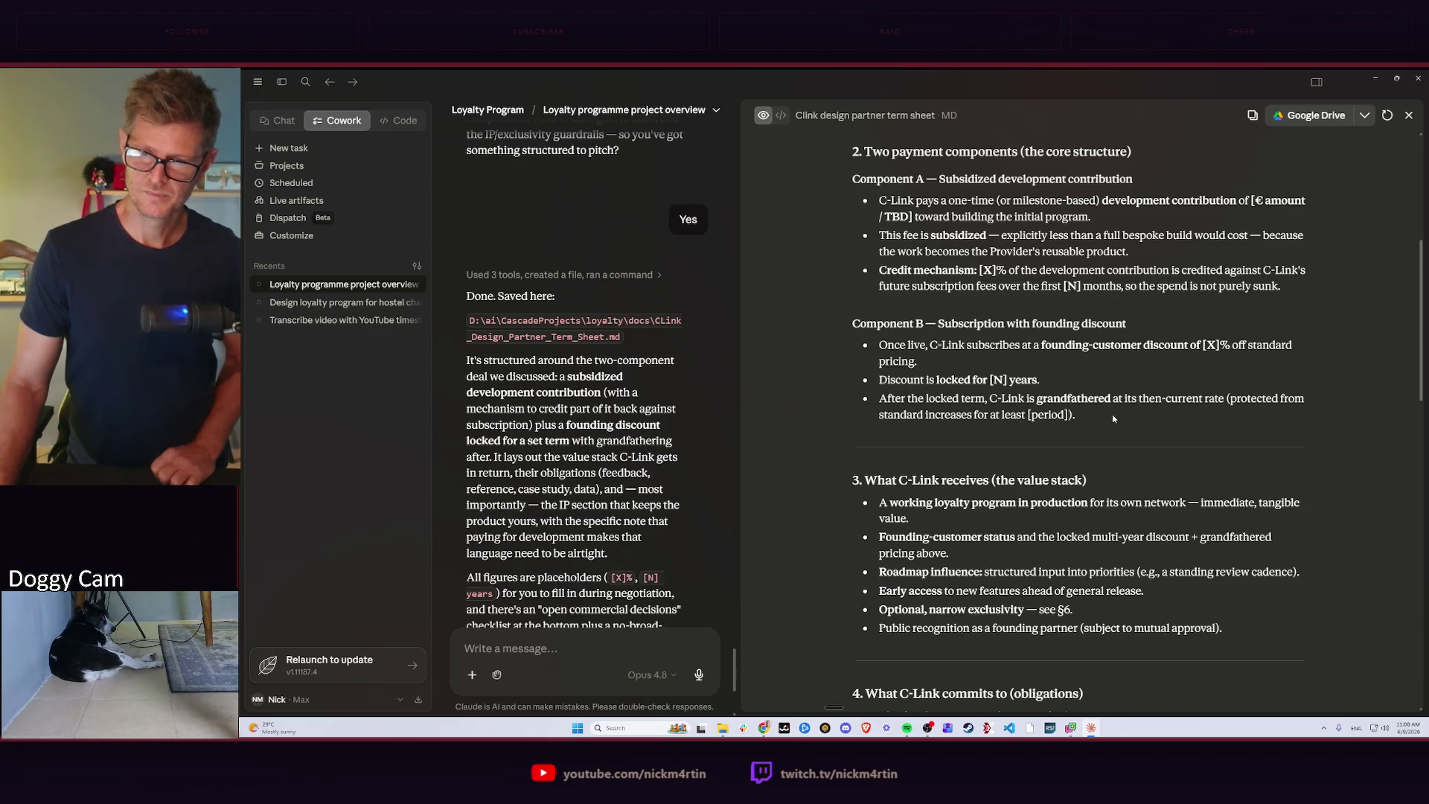
scroll(1111, 414, "down", 2)
scroll(1106, 397, "down", 1)
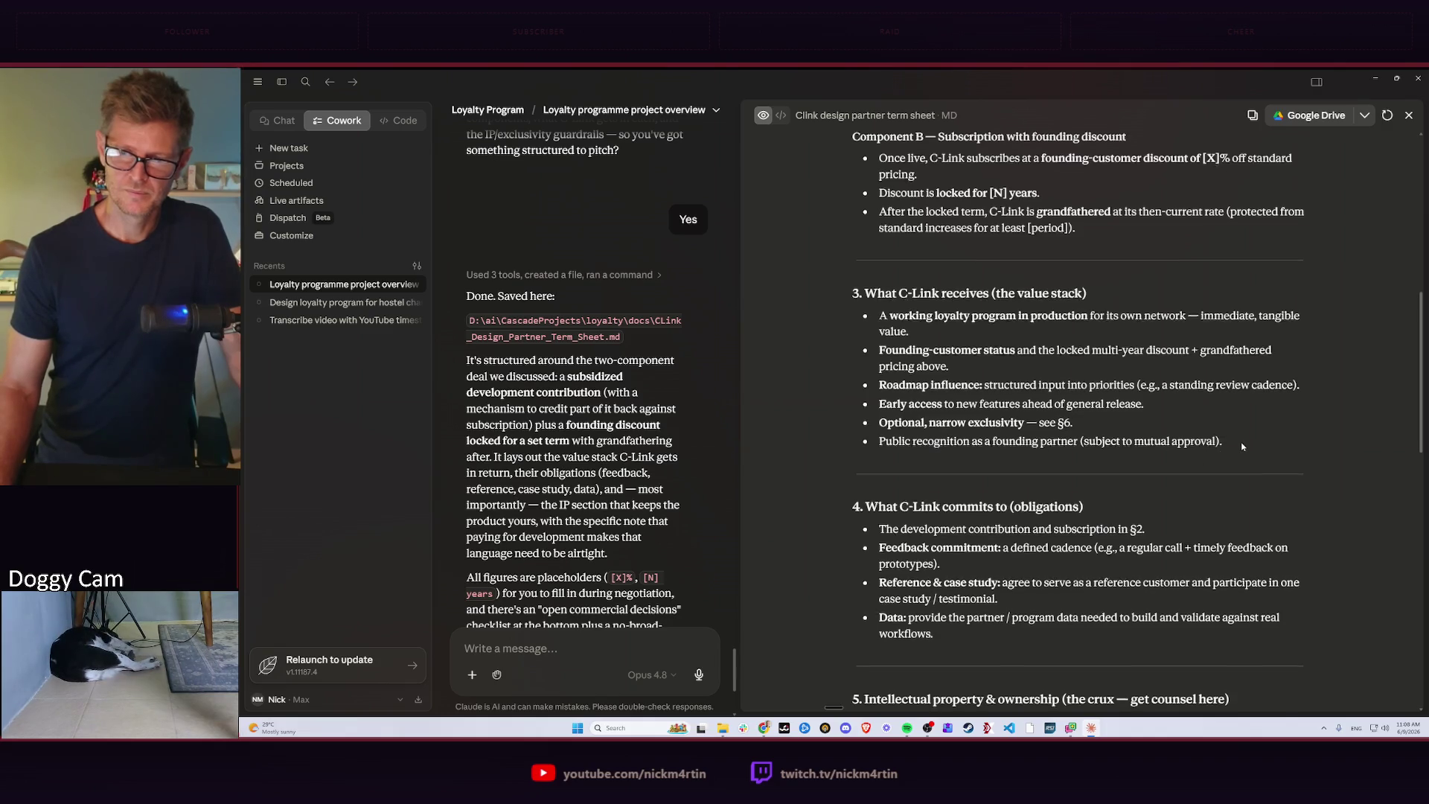
scroll(1150, 402, "down", 2)
scroll(1058, 365, "down", 2)
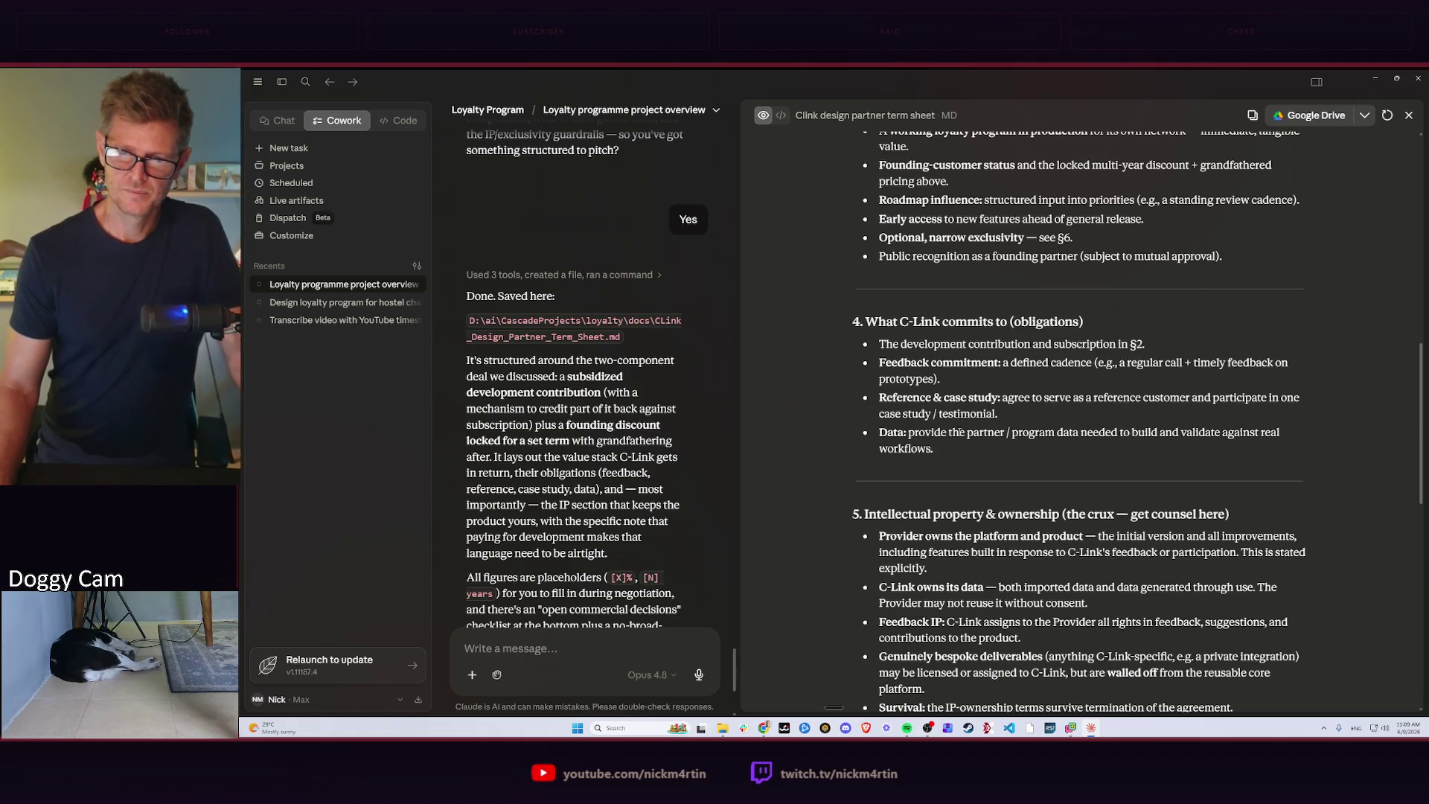
scroll(1027, 440, "down", 2)
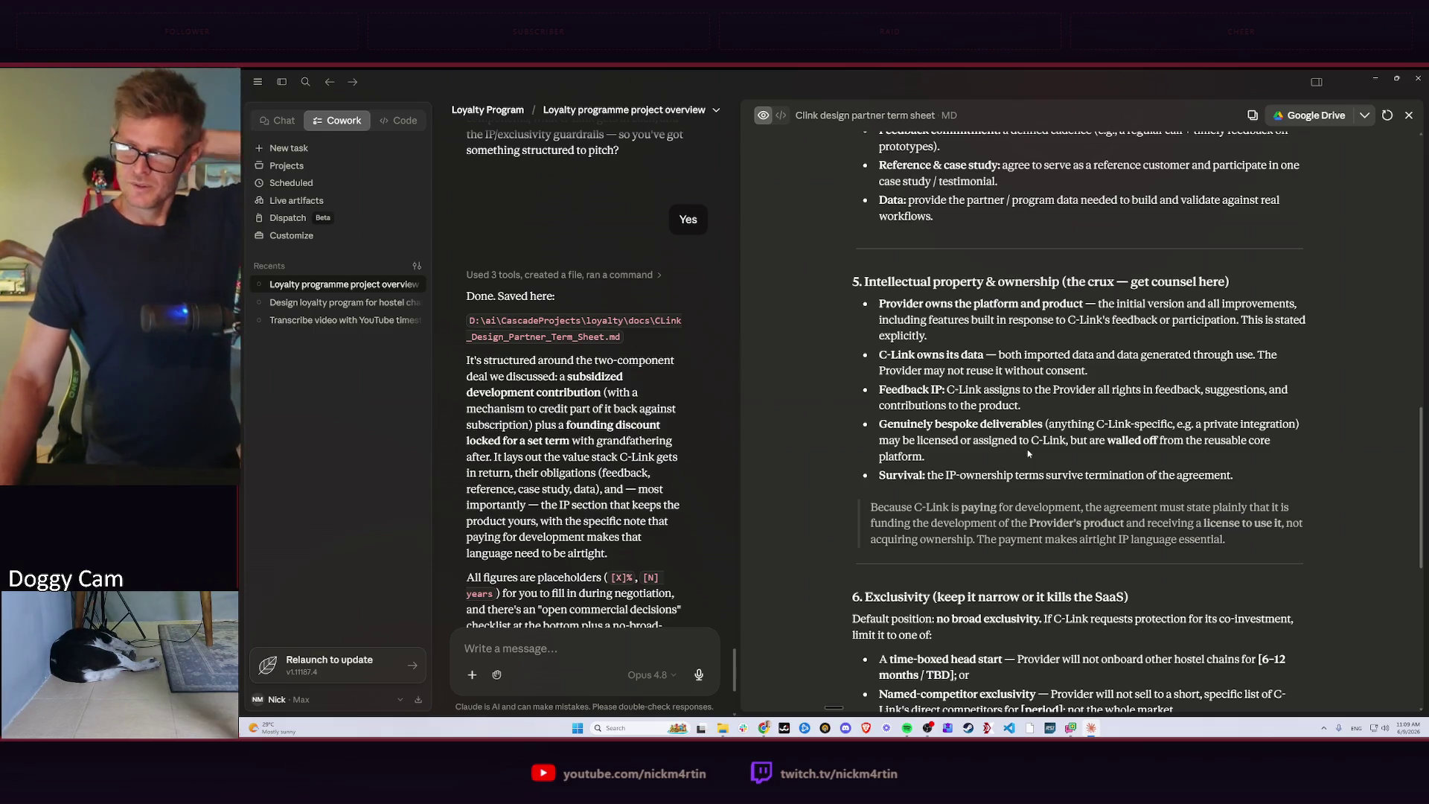
scroll(1017, 451, "down", 1)
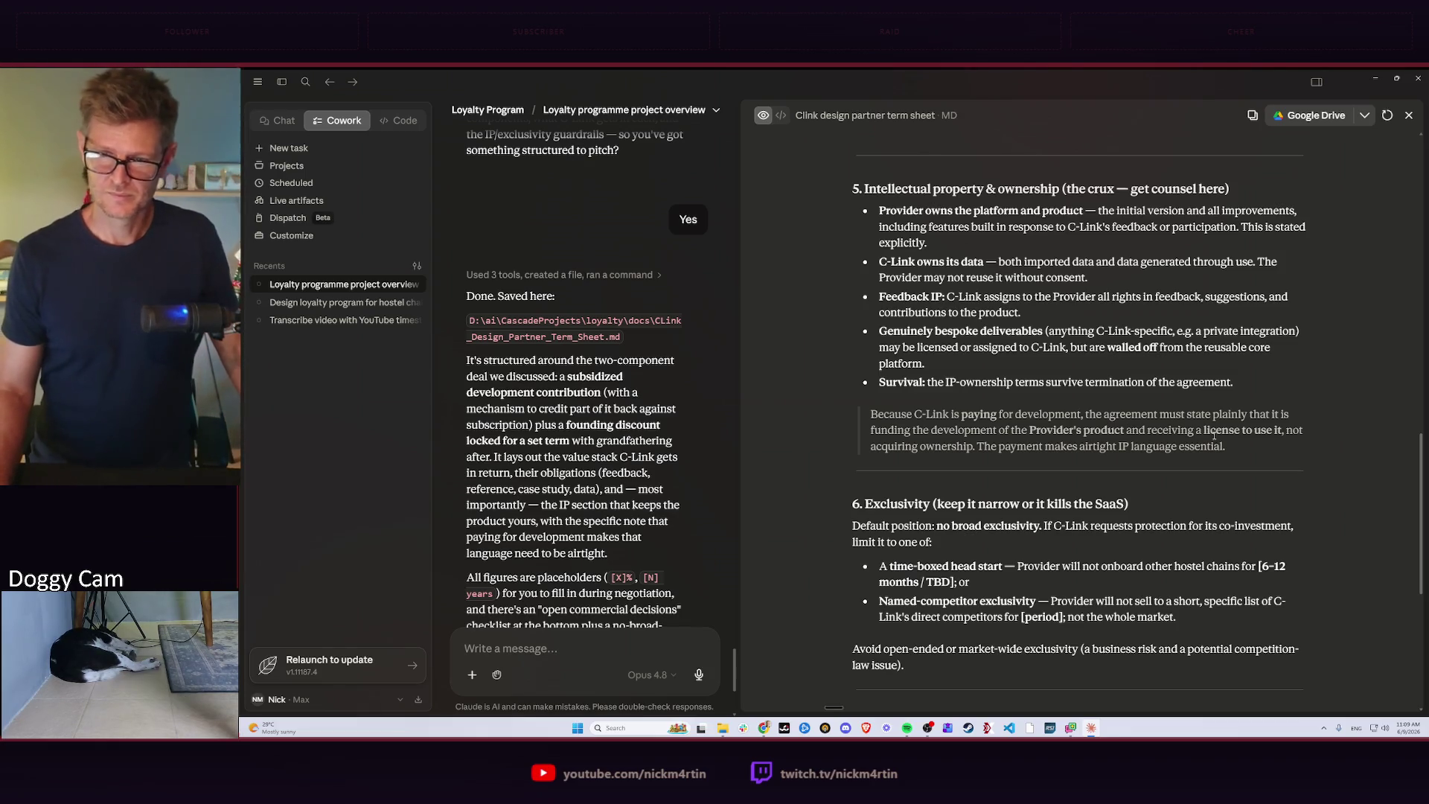
scroll(1030, 456, "down", 1)
scroll(1030, 455, "down", 3)
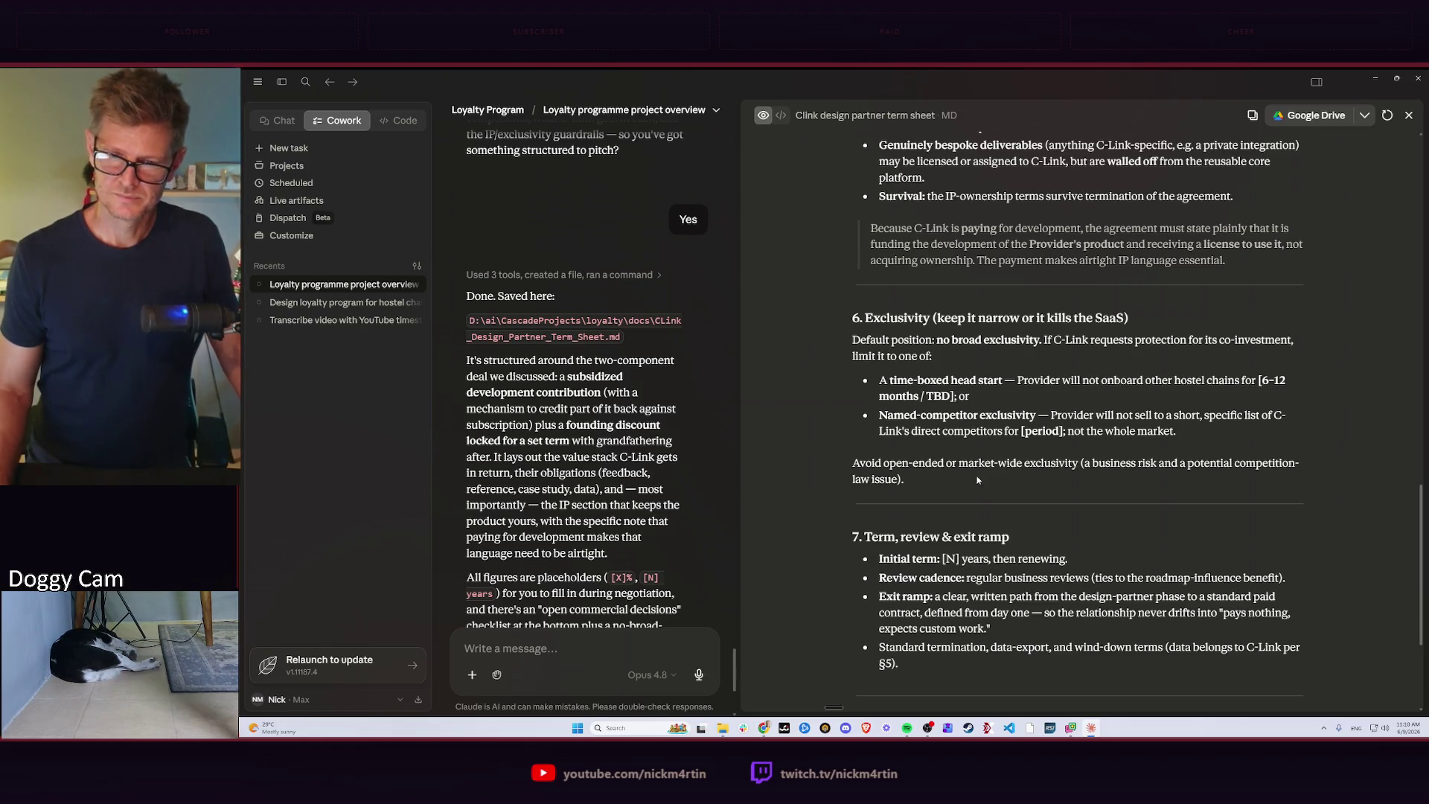
scroll(1082, 470, "down", 2)
scroll(1095, 424, "down", 2)
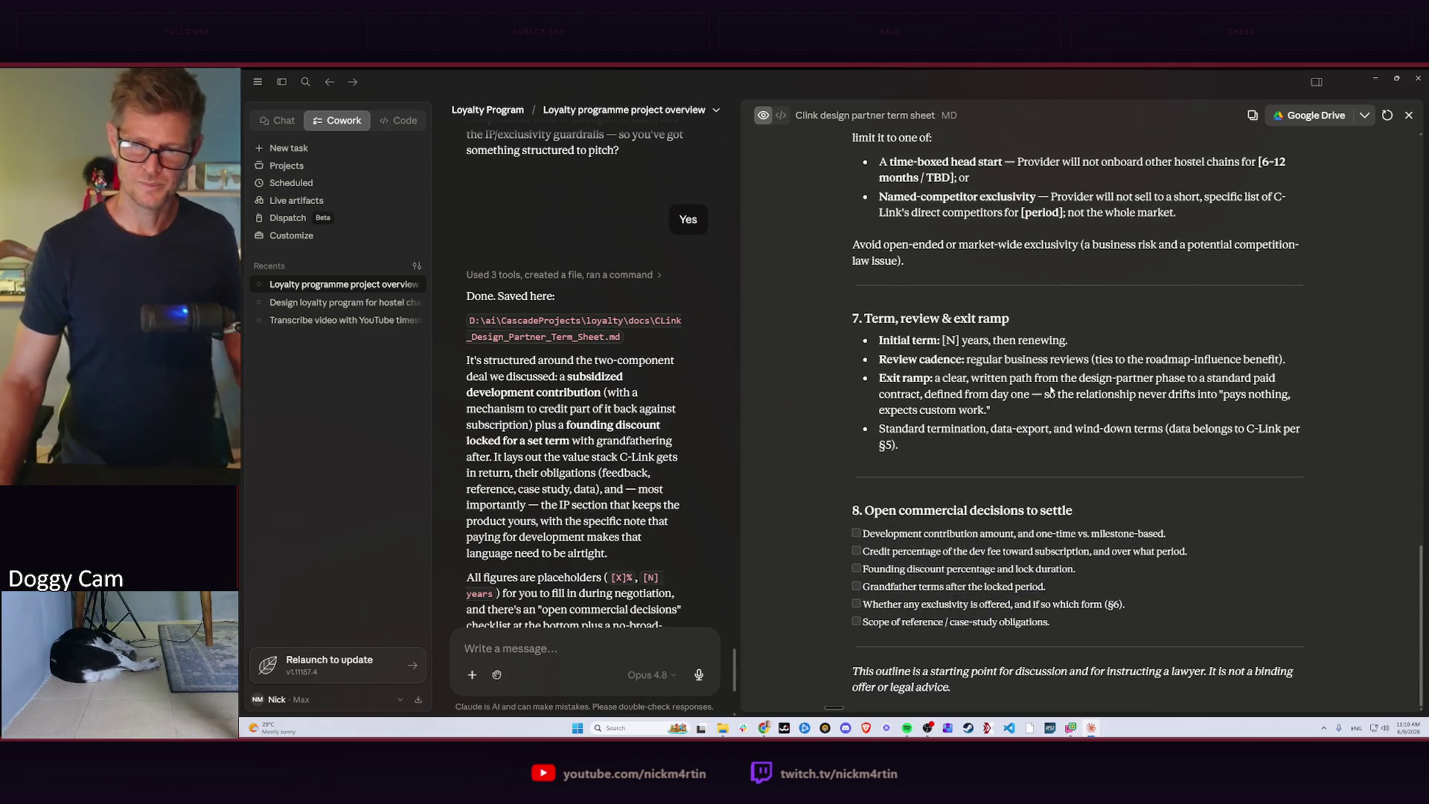
left_click(1408, 114)
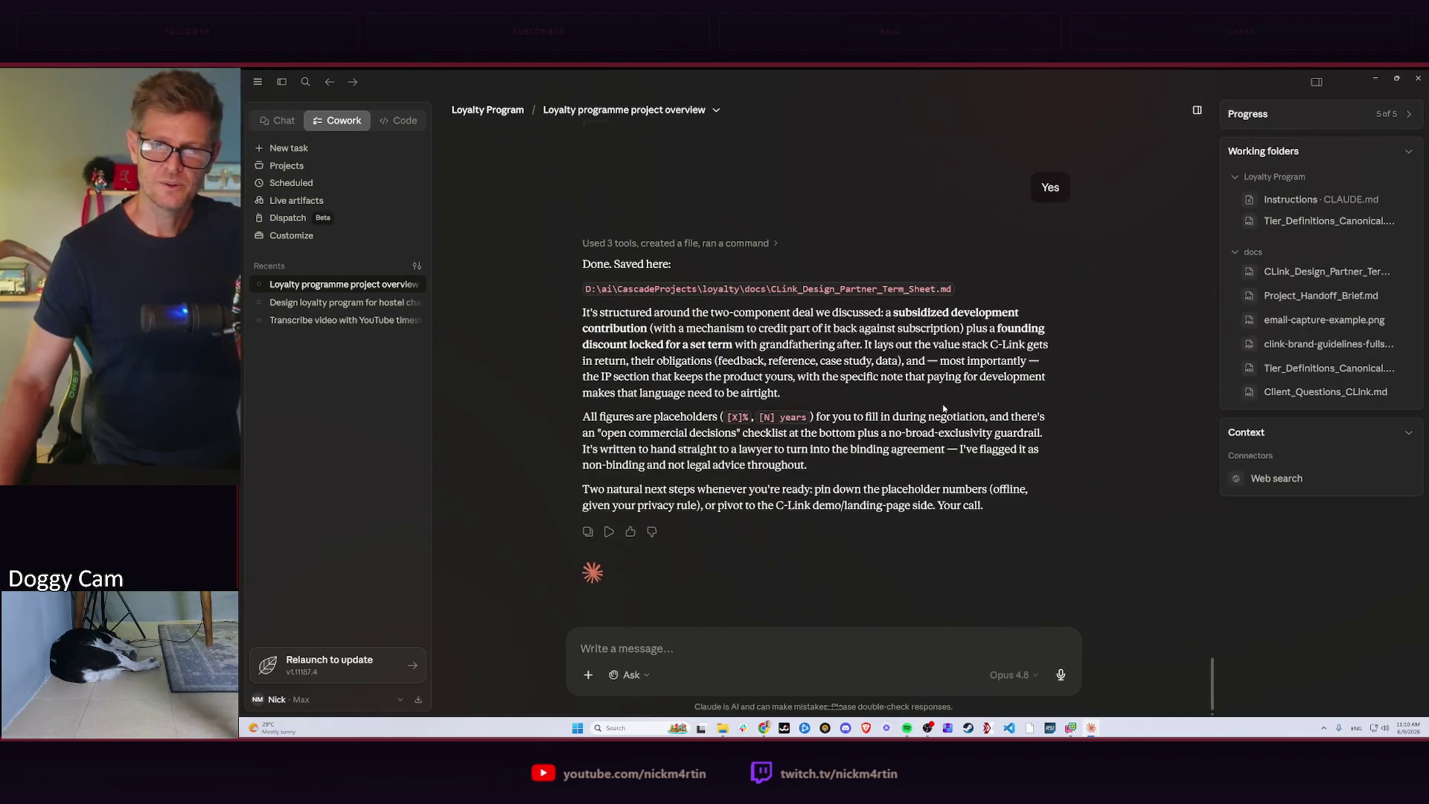
Focus the empty message box after closing the term sheet preview.
left_click(657, 648)
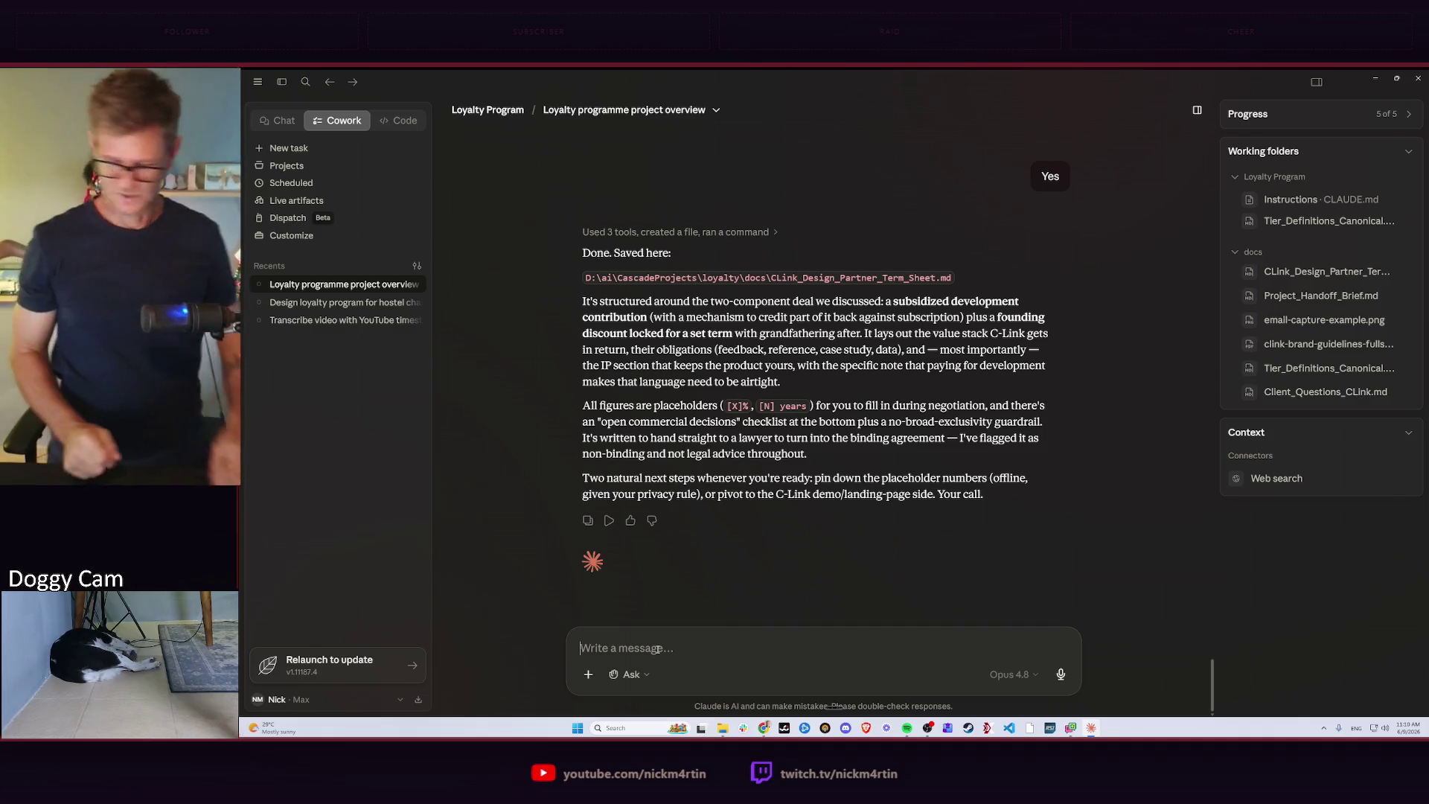
key("alt+Tab")
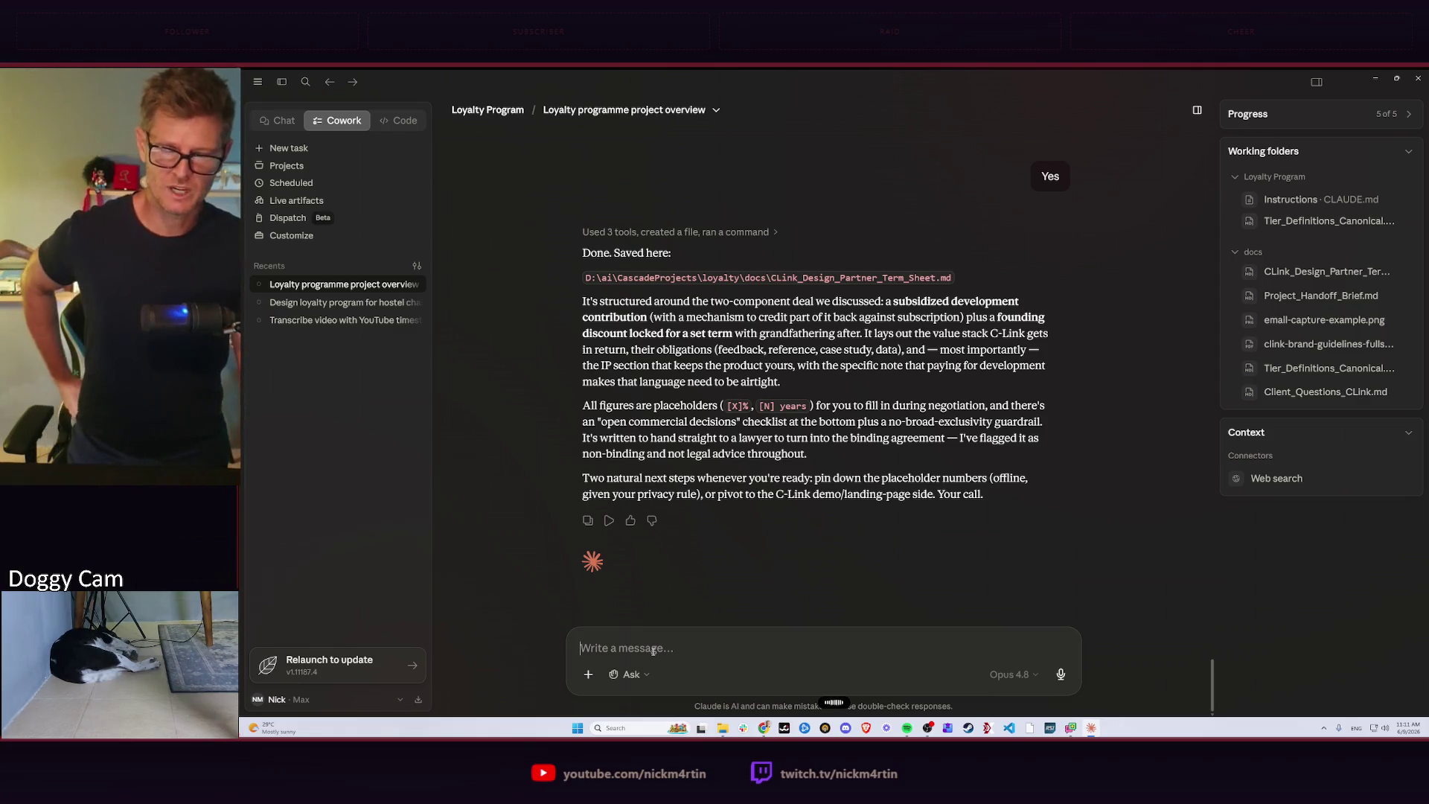
type("Okay, now perform online competitor research. I want you to analyse and research what kind of similar SaaS solutions and software already exist. I need you to scout and read up on the top 10, and then I want you to give me a report that lists the top three. This should be a lot more detail about what the product is, what clients they serve, and what price range they're offering. That would be for the top three. For the next seven, it can be more of a summary that still contains some of the important information that we should know when evaluating the marketplace for a competitive solution that is specifically a loyalty programme for hostels, hostel chains, smaller hotels, boutique hotels, not larger hotel chains.")
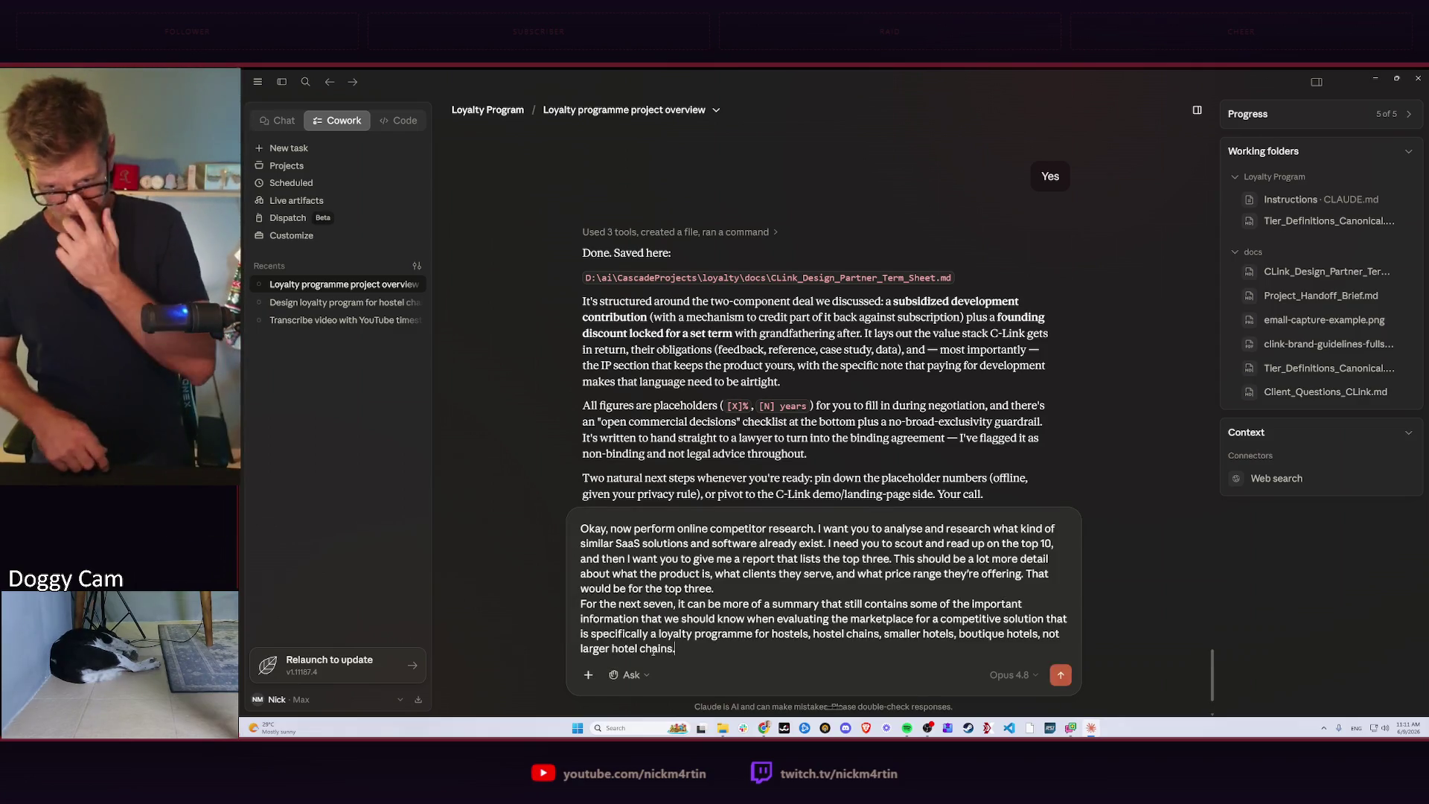
Send the request to research top loyalty SaaS competitors for hostels and small hotels.
key("Return")
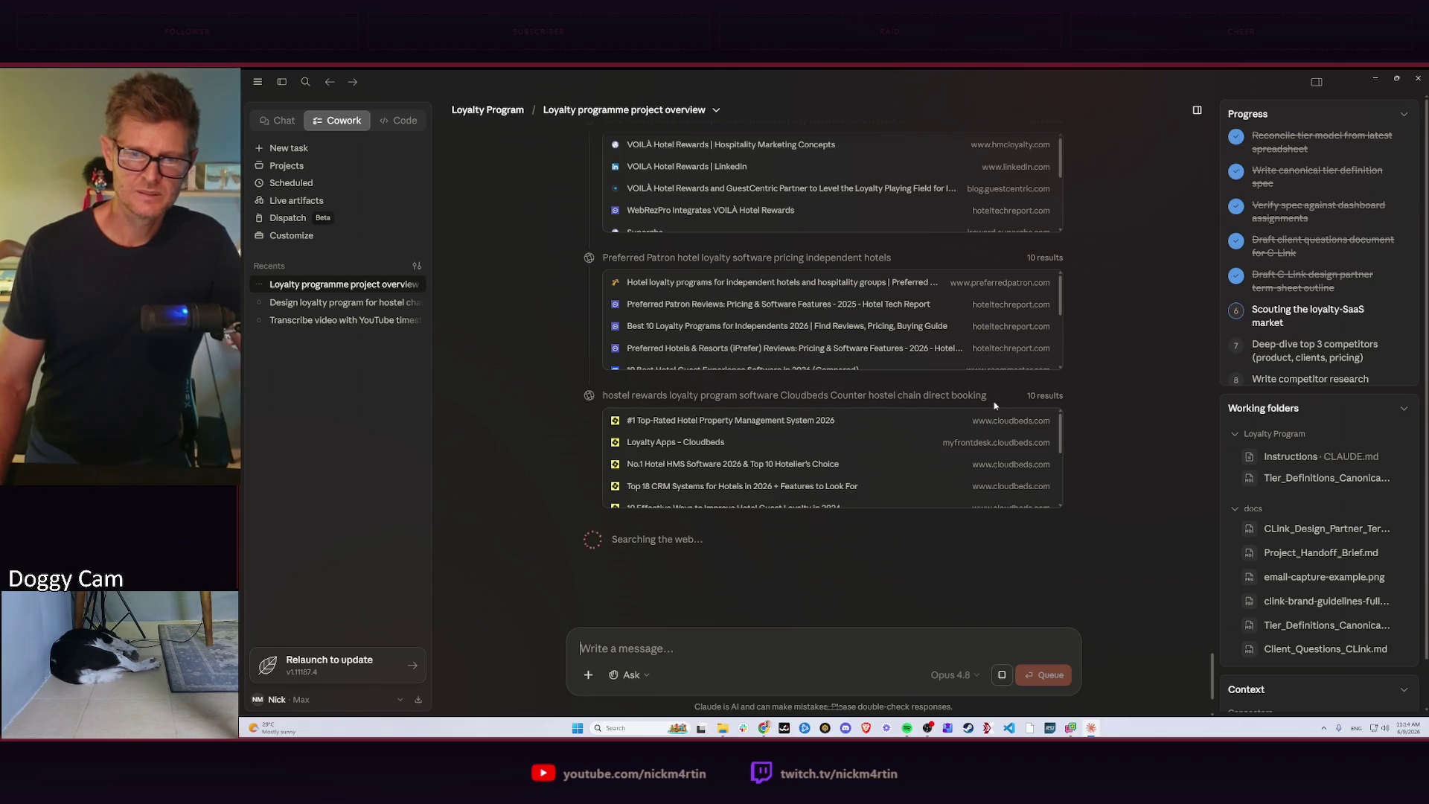
scroll(1150, 355, "down", 2)
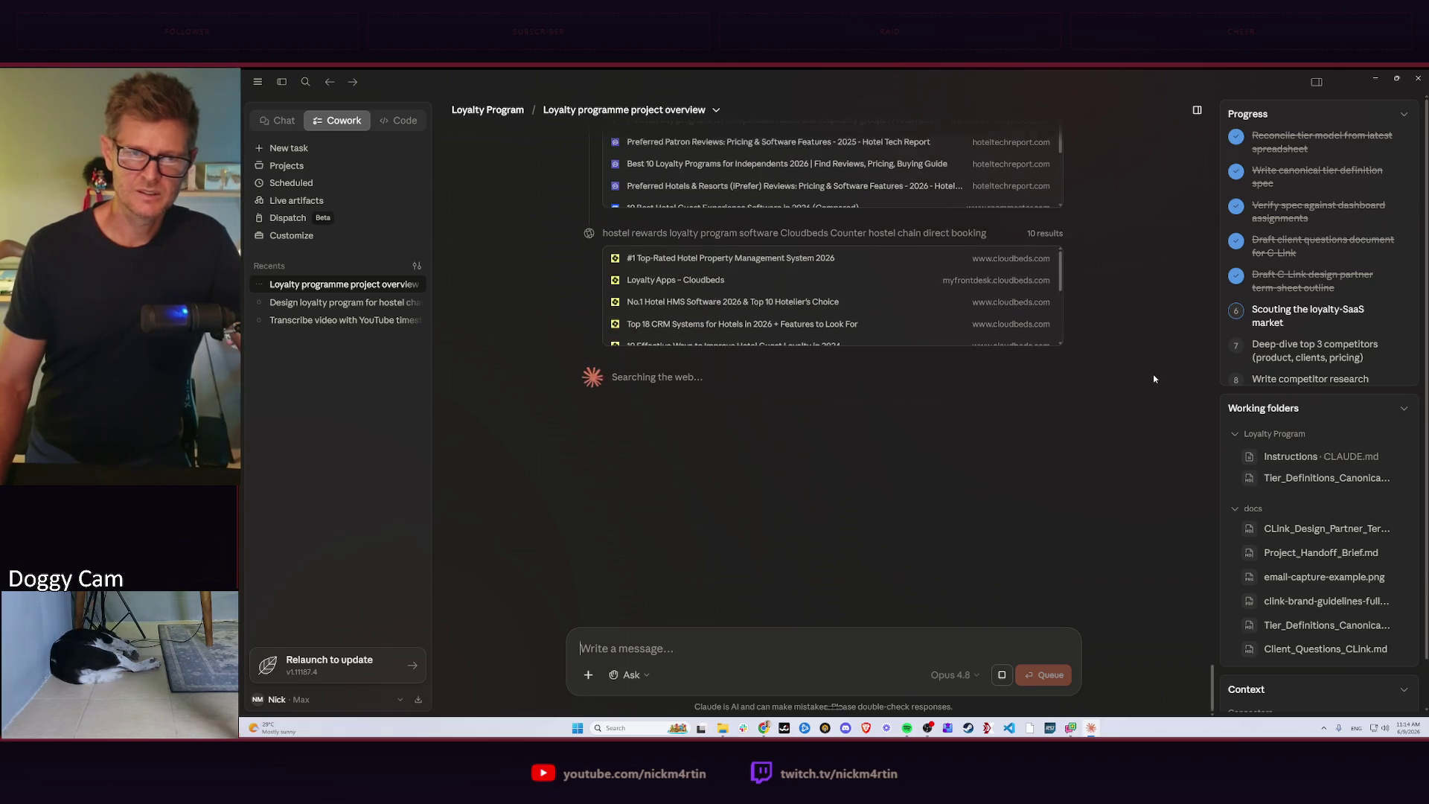
scroll(1153, 378, "up", 2)
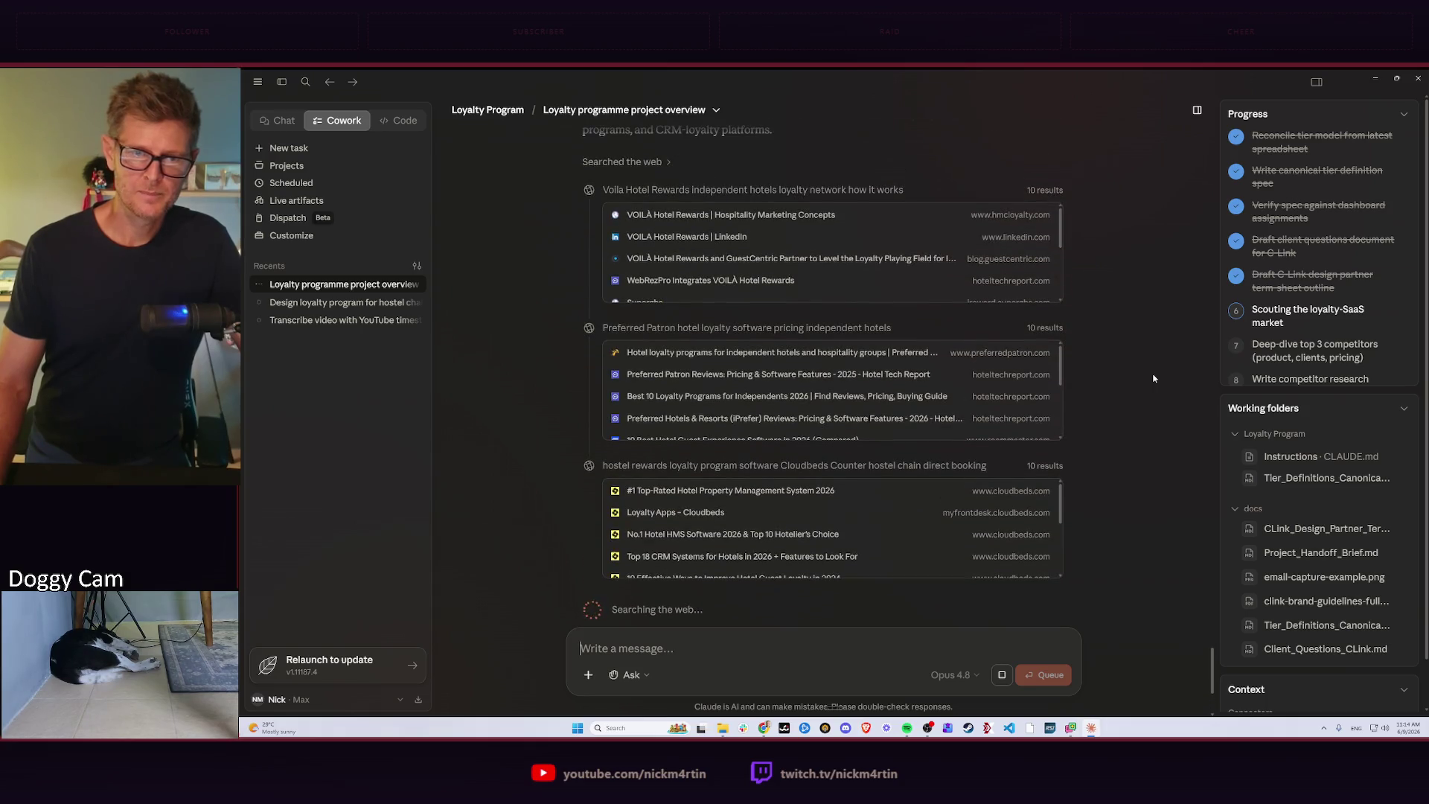
scroll(1152, 377, "up", 3)
scroll(1152, 376, "down", 2)
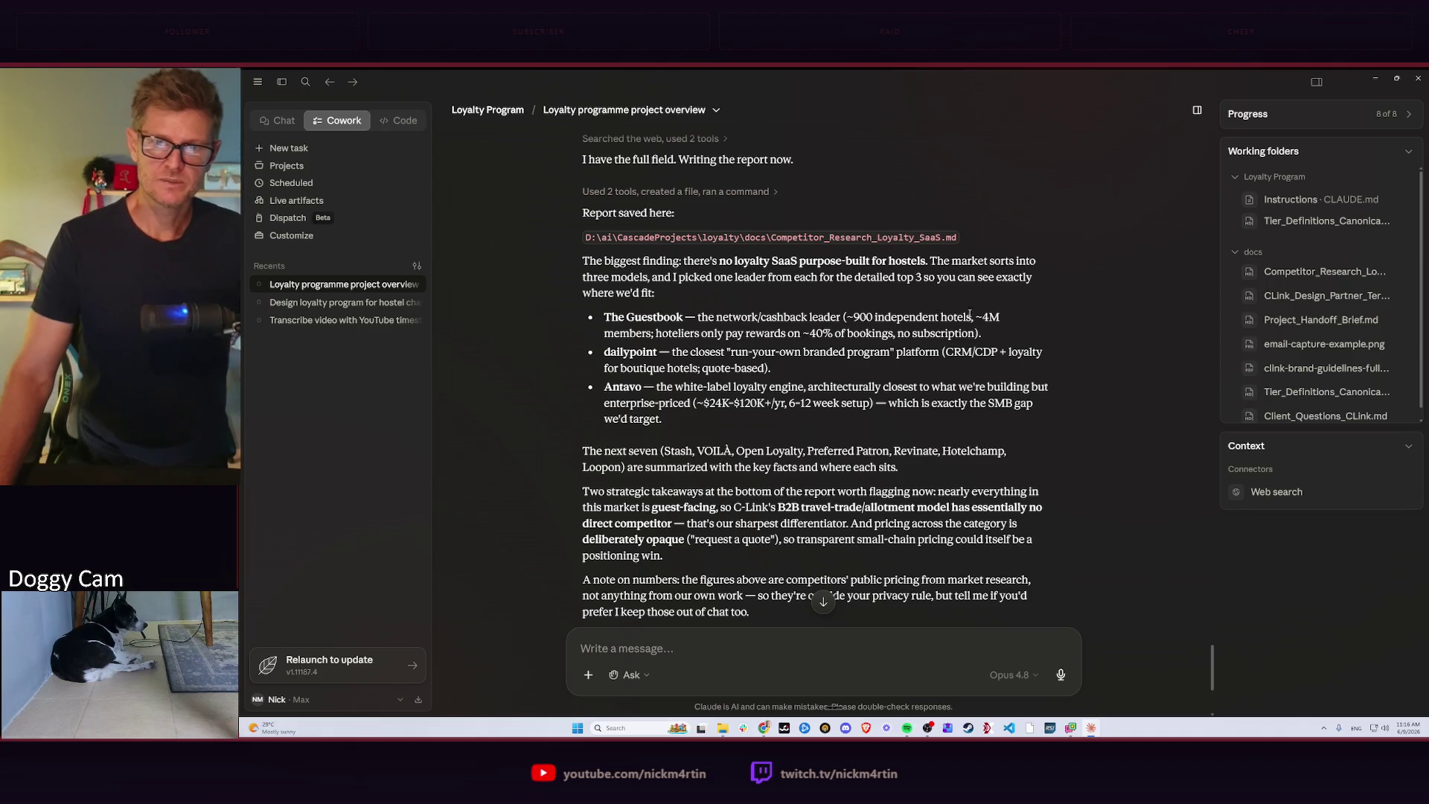
scroll(790, 240, "down", 2)
scroll(790, 241, "up", 1)
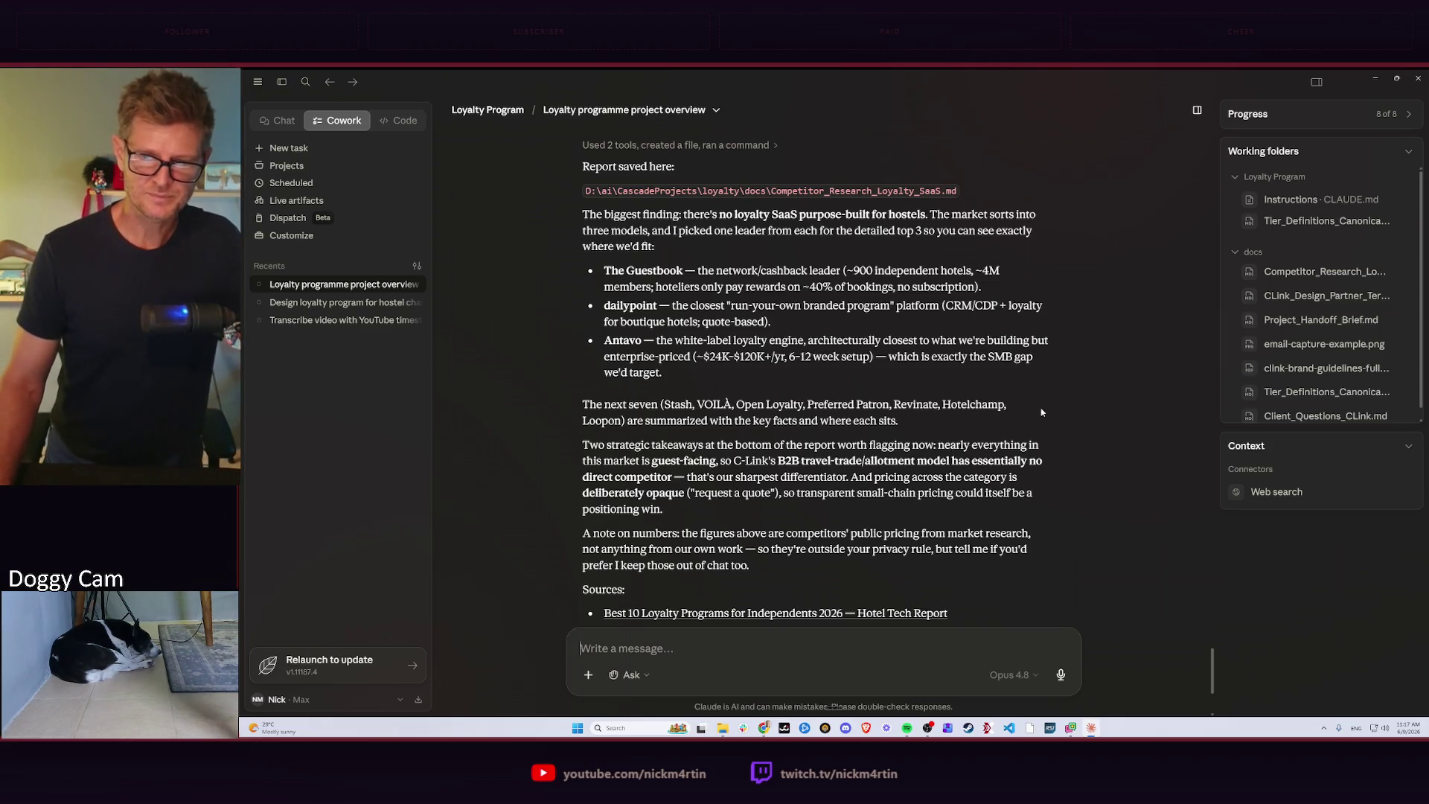
scroll(872, 370, "down", 2)
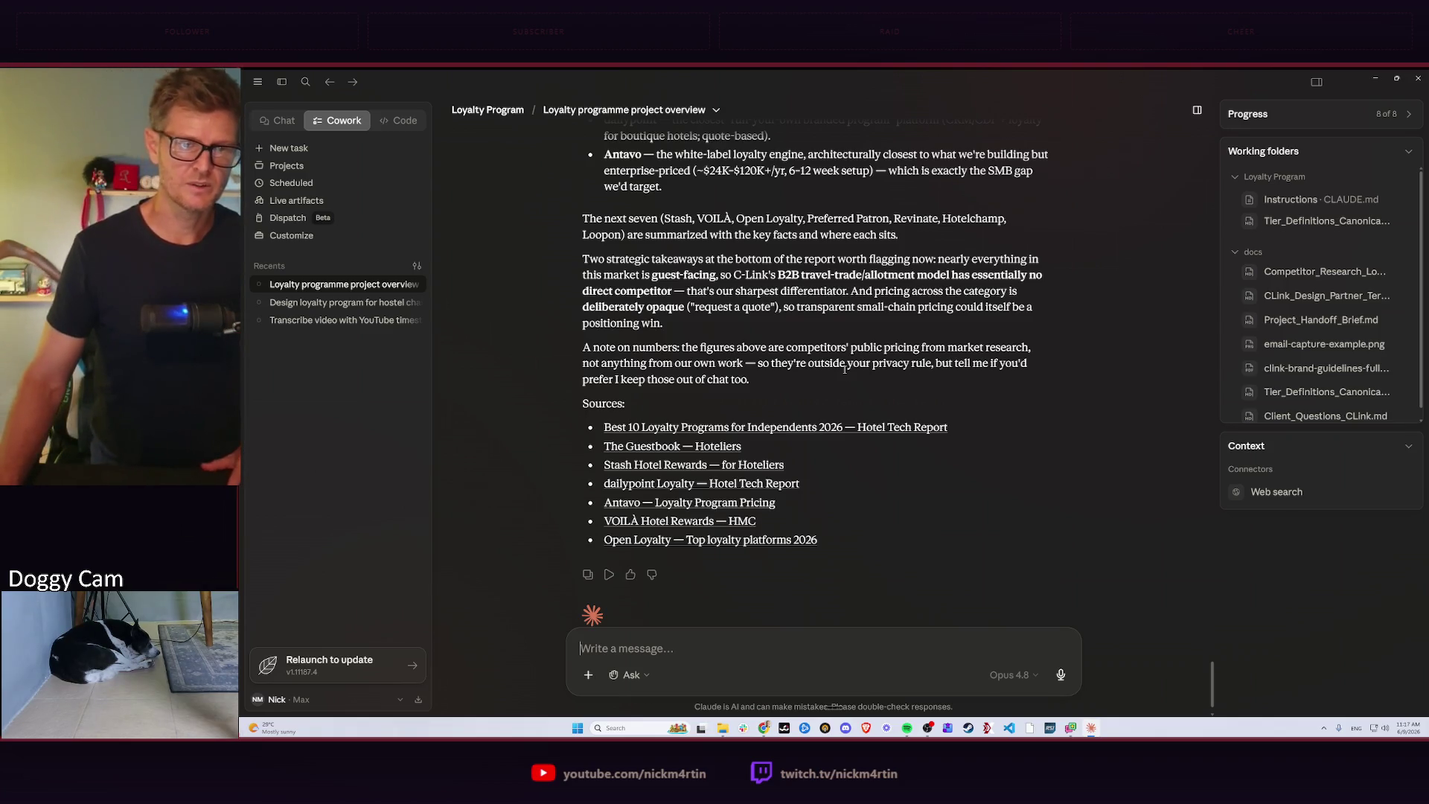
scroll(846, 368, "down", 1)
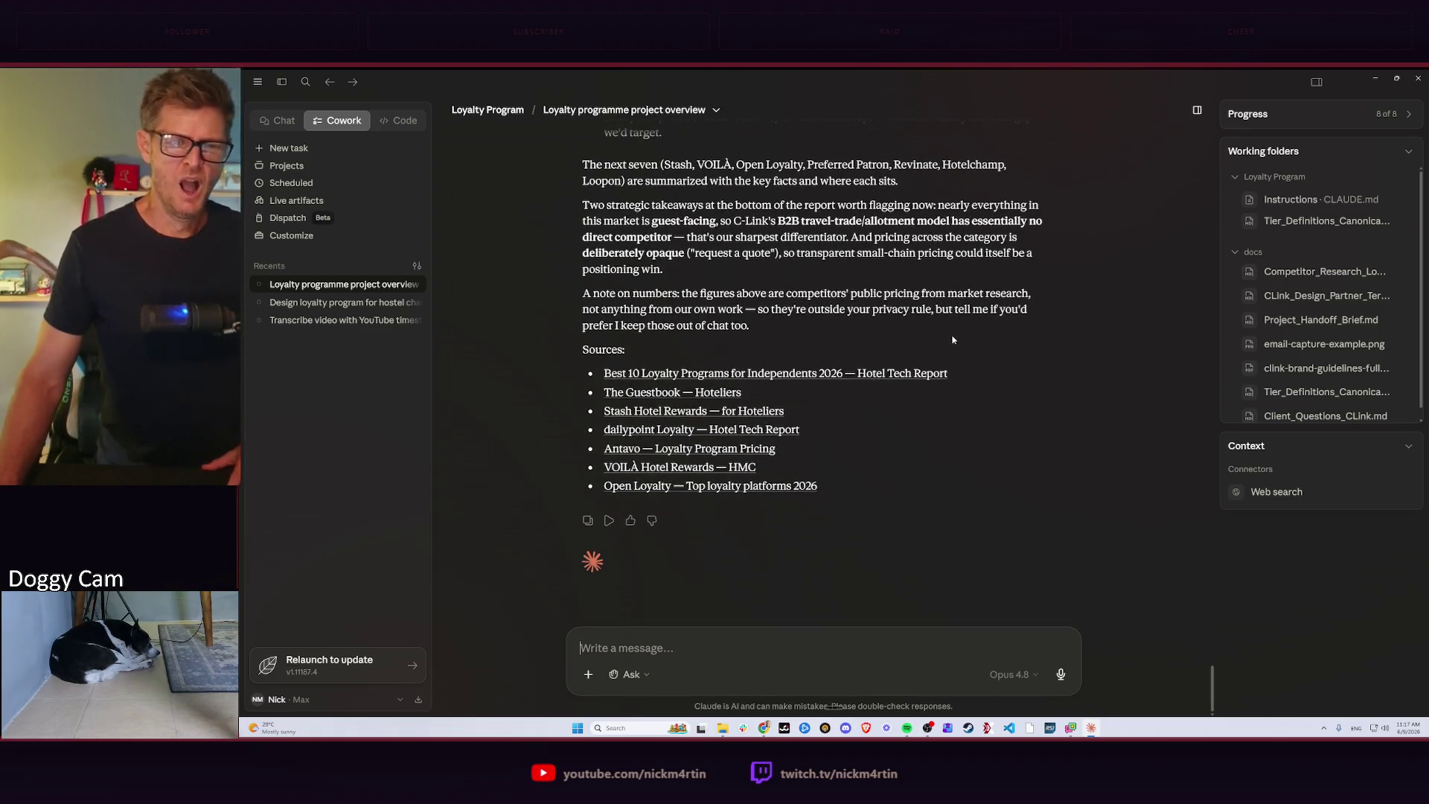
Preview the saved Competitor_Research report from the docs working folder.
left_click(1318, 272)
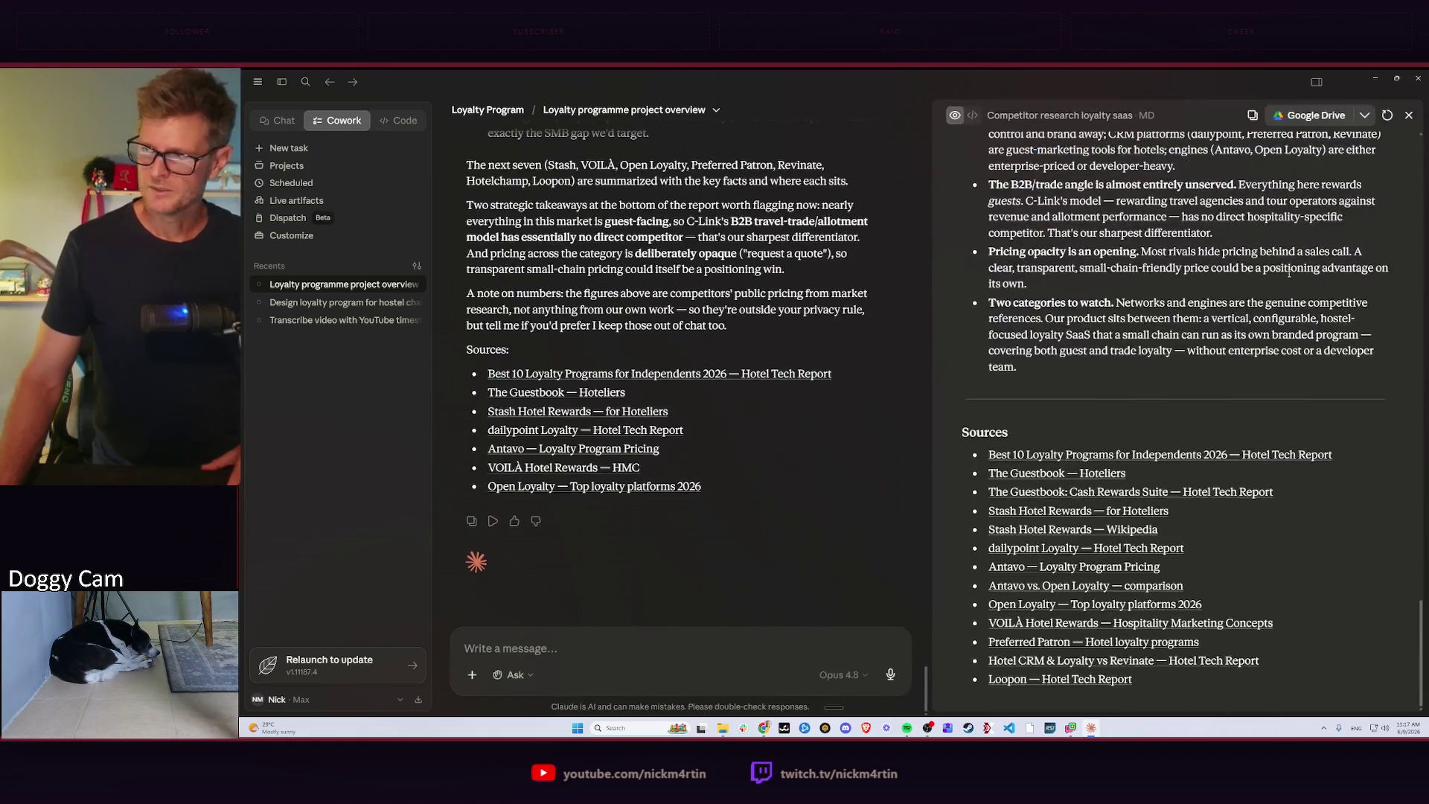
scroll(1047, 282, "up", 5)
scroll(1137, 328, "up", 5)
scroll(1138, 328, "up", 5)
scroll(1184, 291, "up", 5)
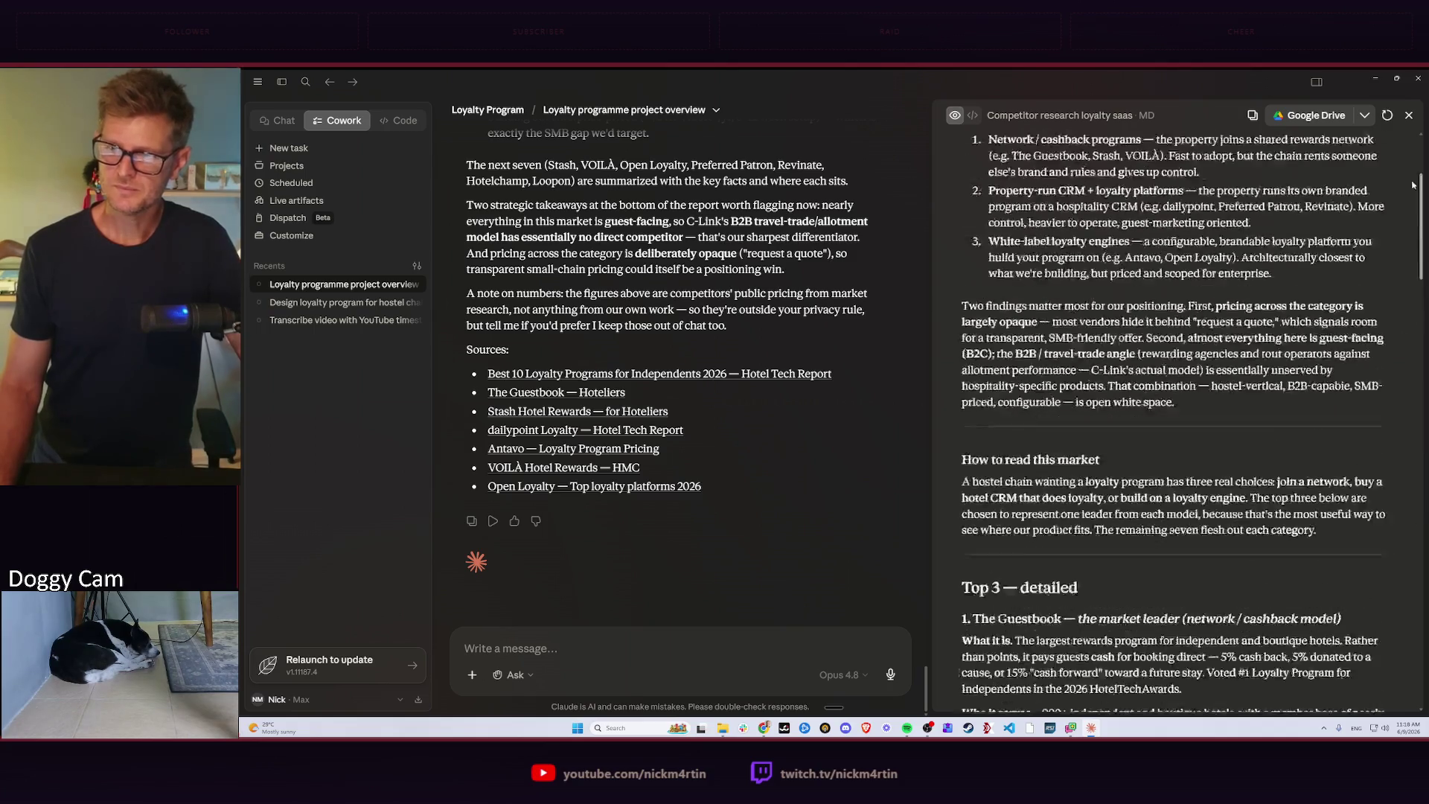
scroll(1217, 262, "up", 5)
Widen the report preview pane beside the chat to read the Top 3 profiles.
left_click_drag(929, 406, 772, 406)
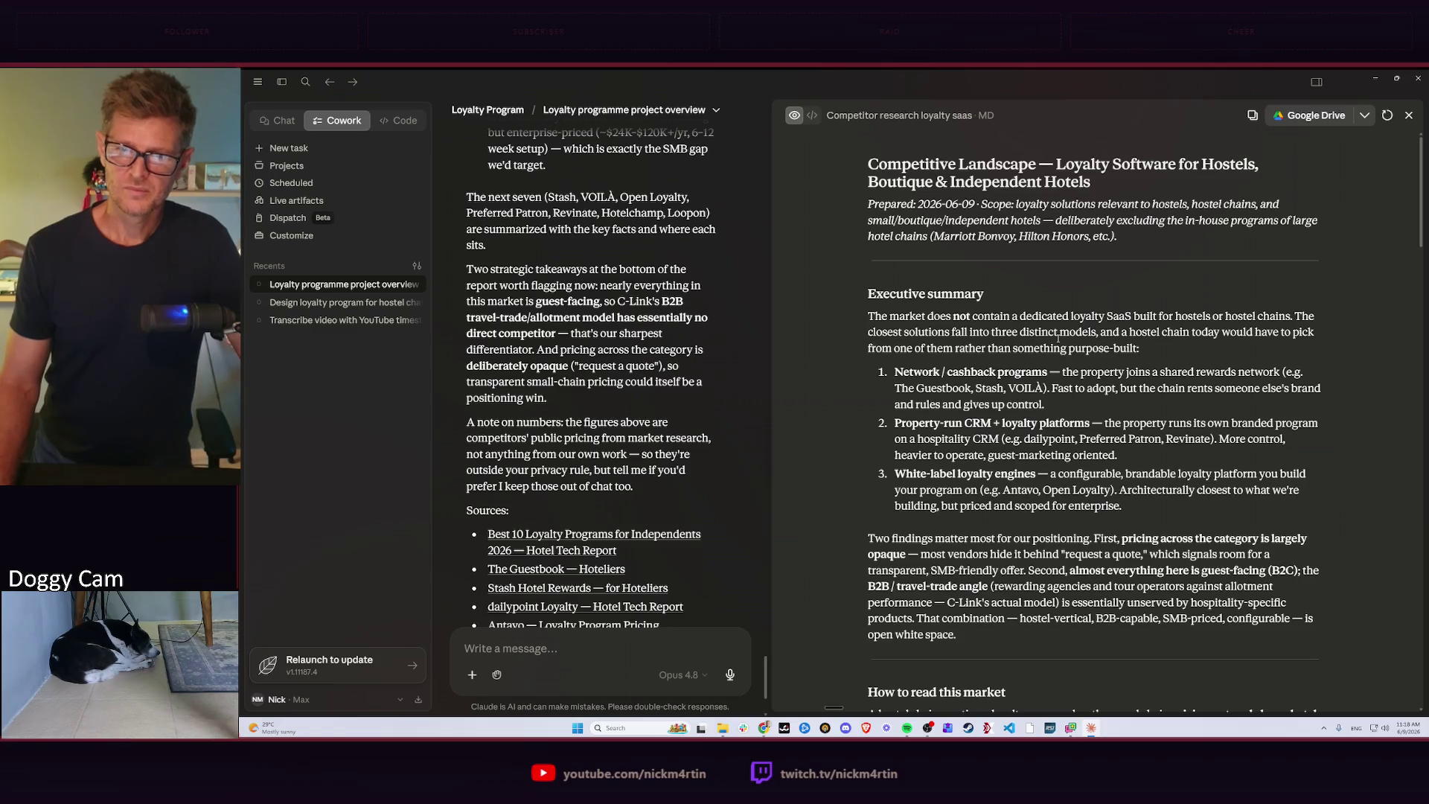
scroll(1197, 346, "down", 1)
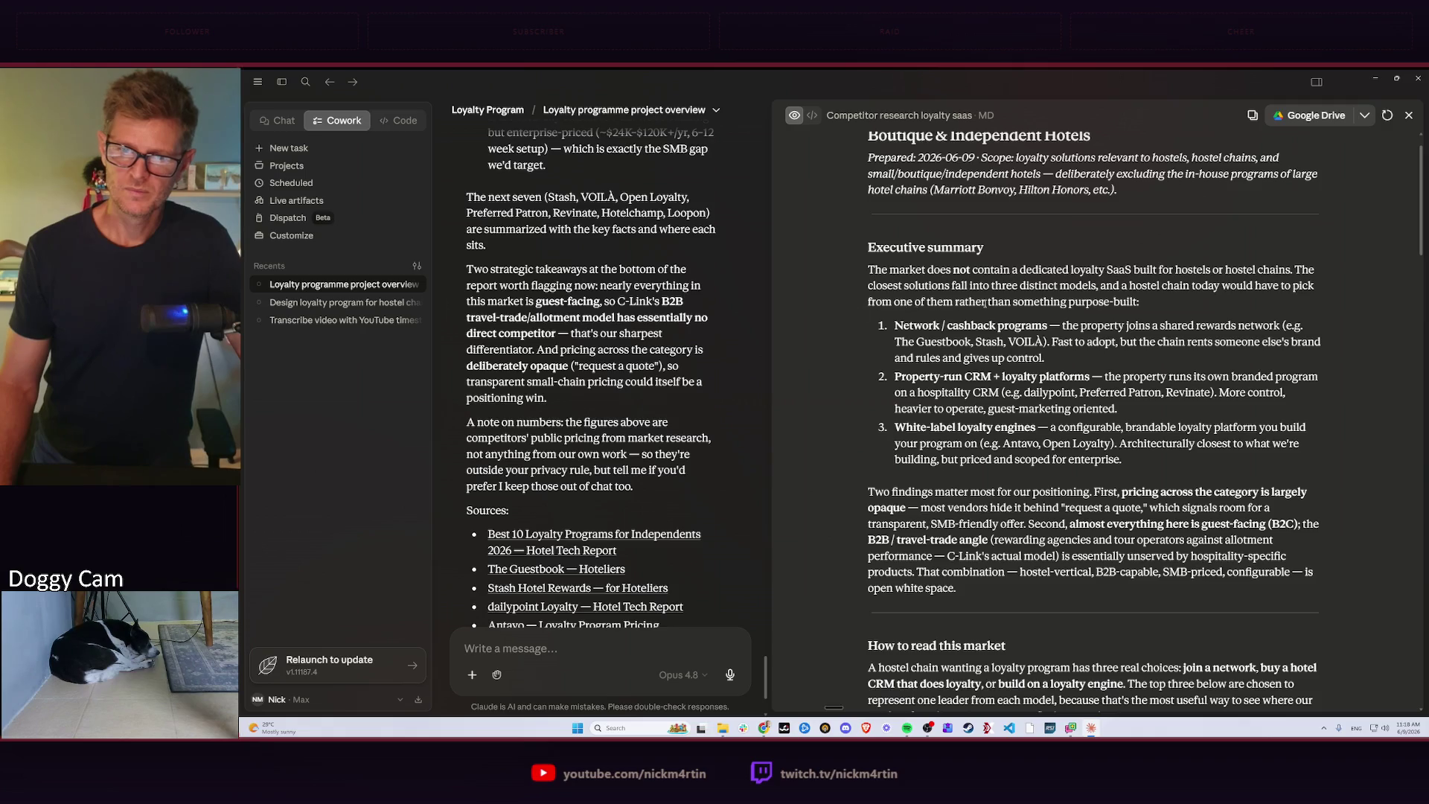
scroll(975, 238, "down", 2)
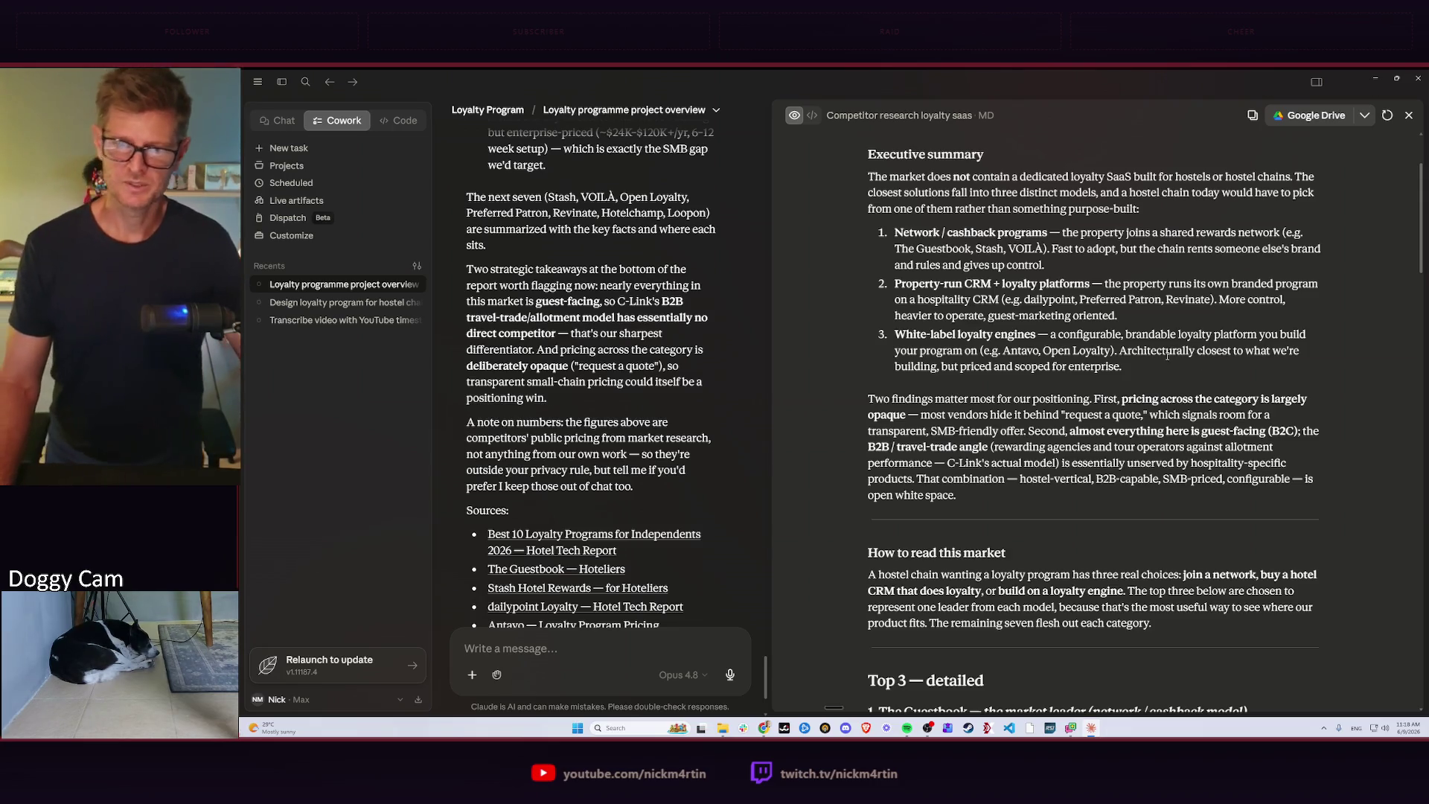
scroll(1168, 361, "down", 2)
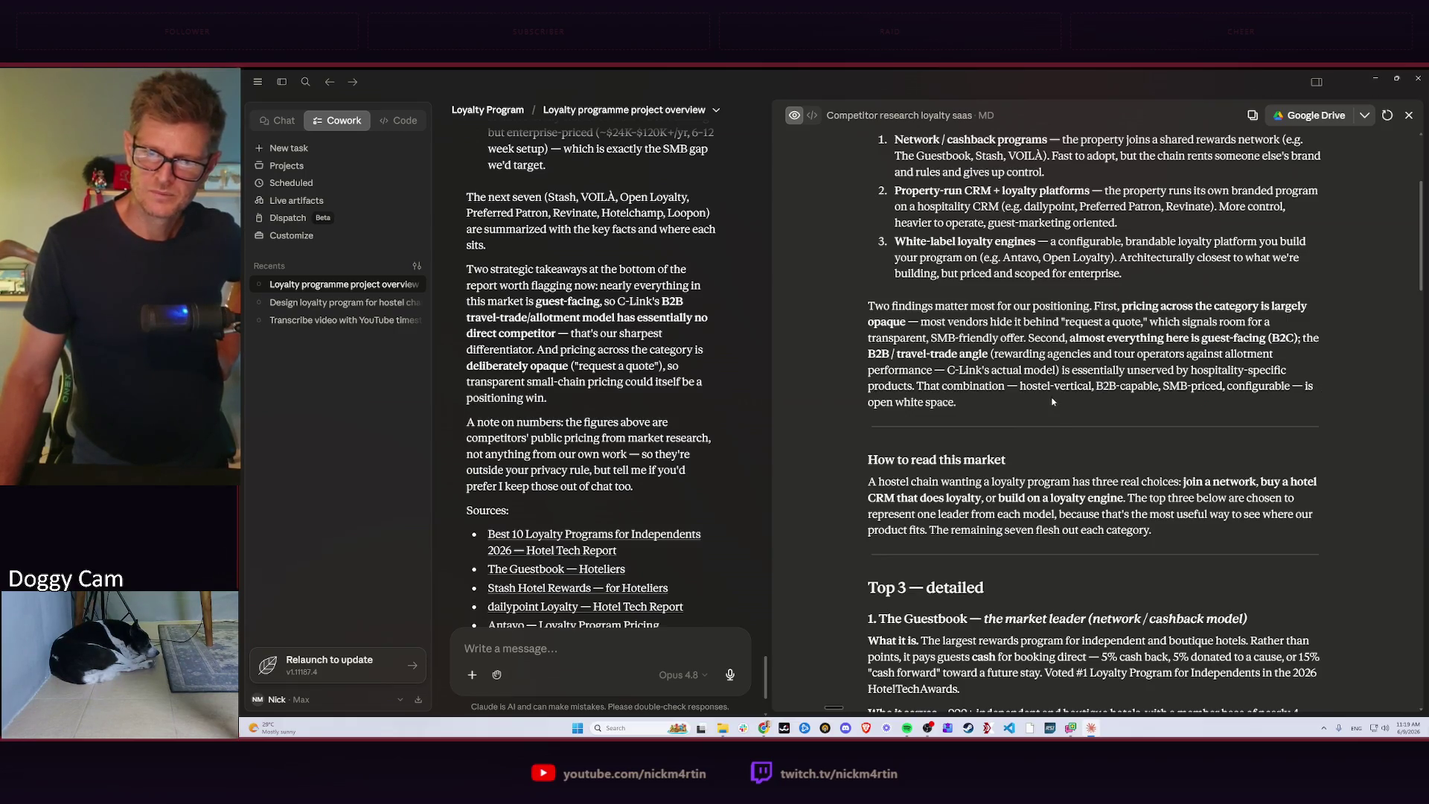
scroll(1098, 405, "down", 2)
scroll(1117, 368, "down", 1)
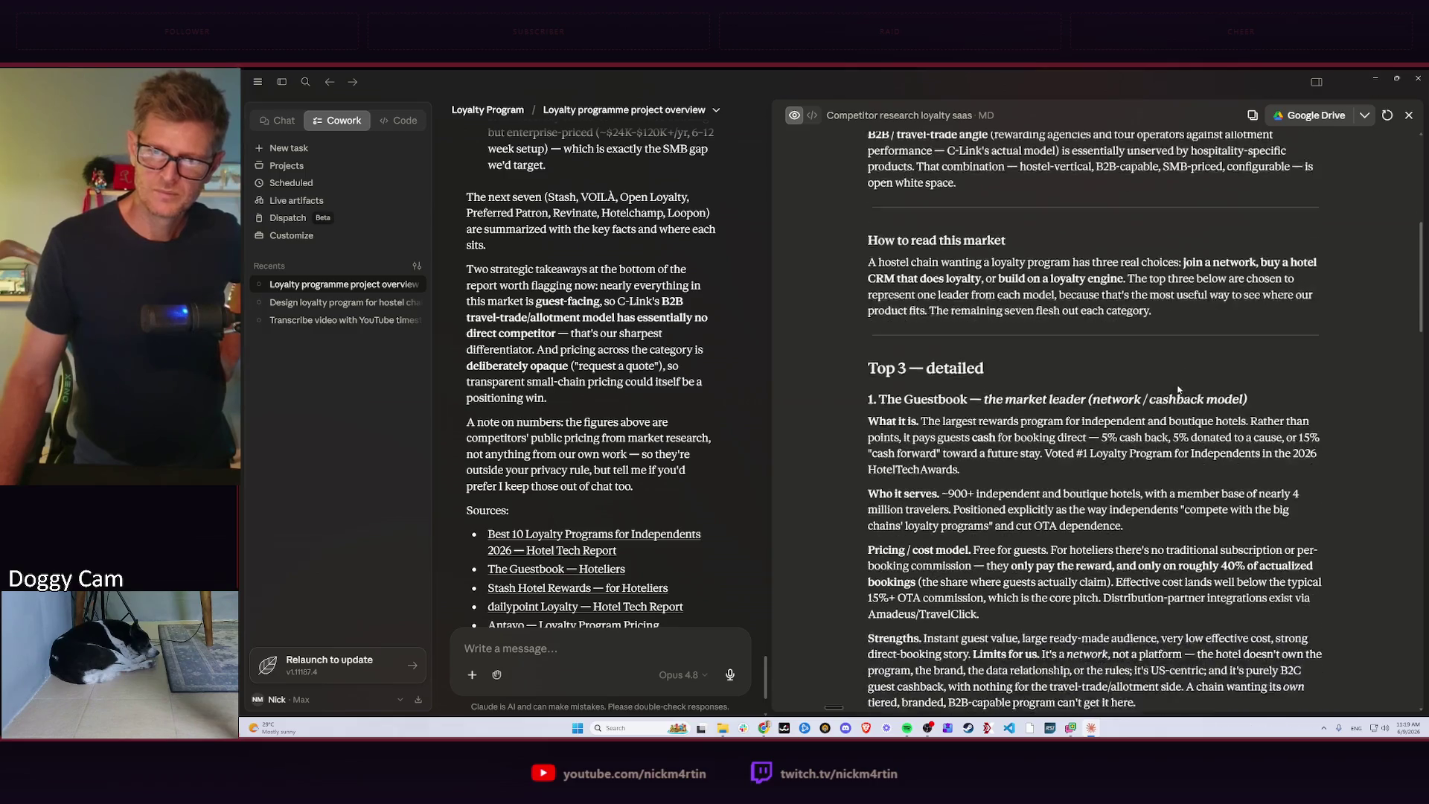
scroll(1140, 325, "down", 1)
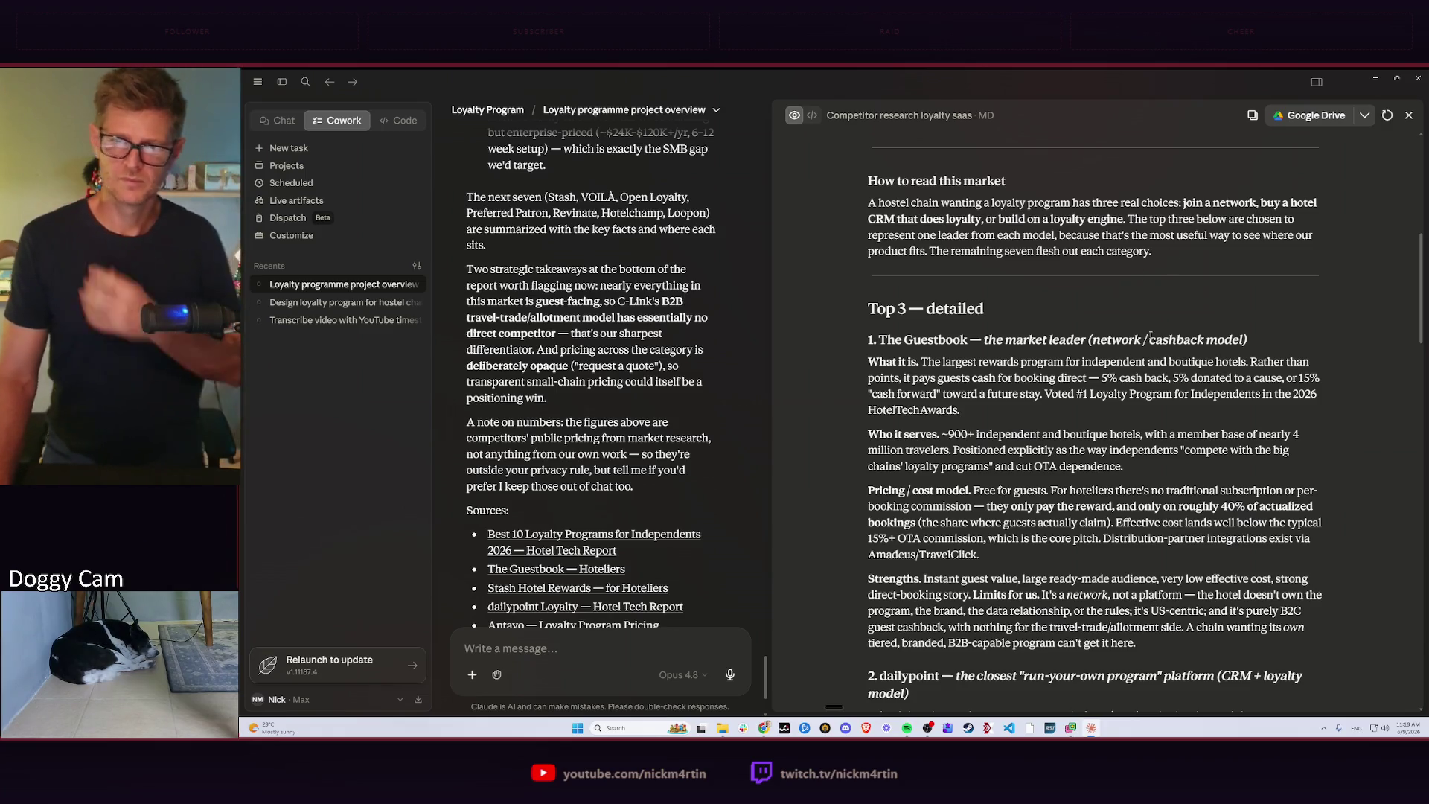
scroll(1098, 376, "down", 3)
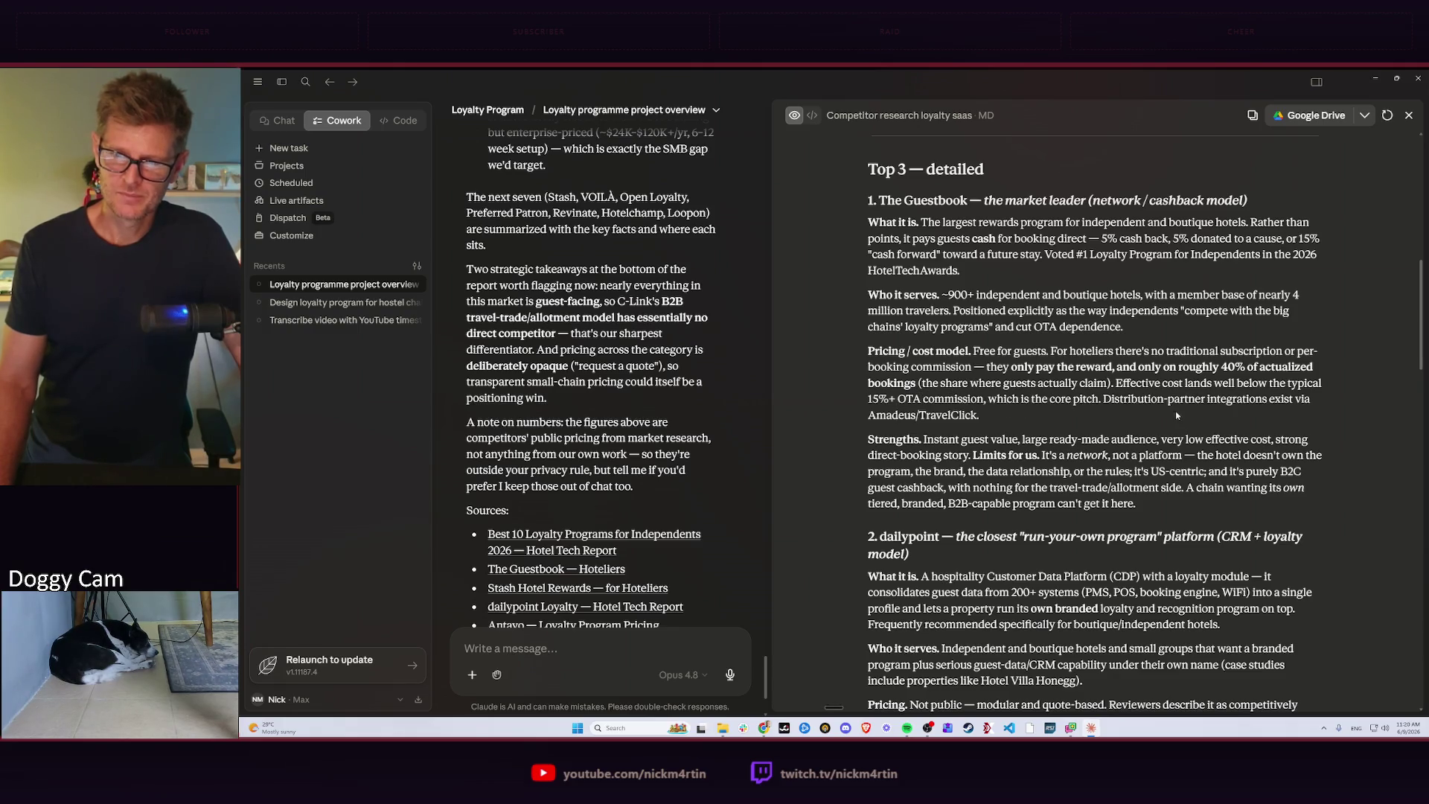
scroll(982, 416, "down", 2)
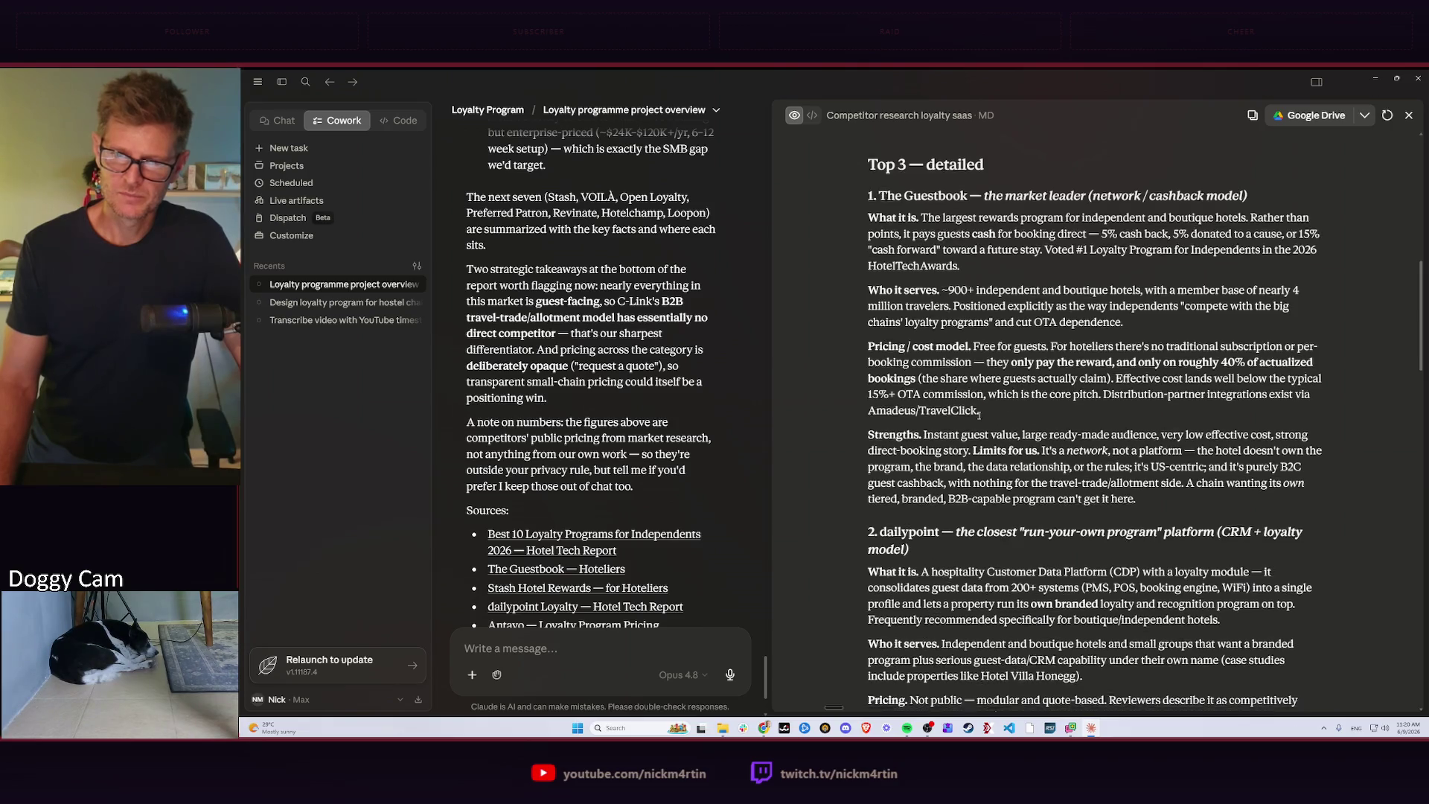
scroll(1069, 378, "down", 4)
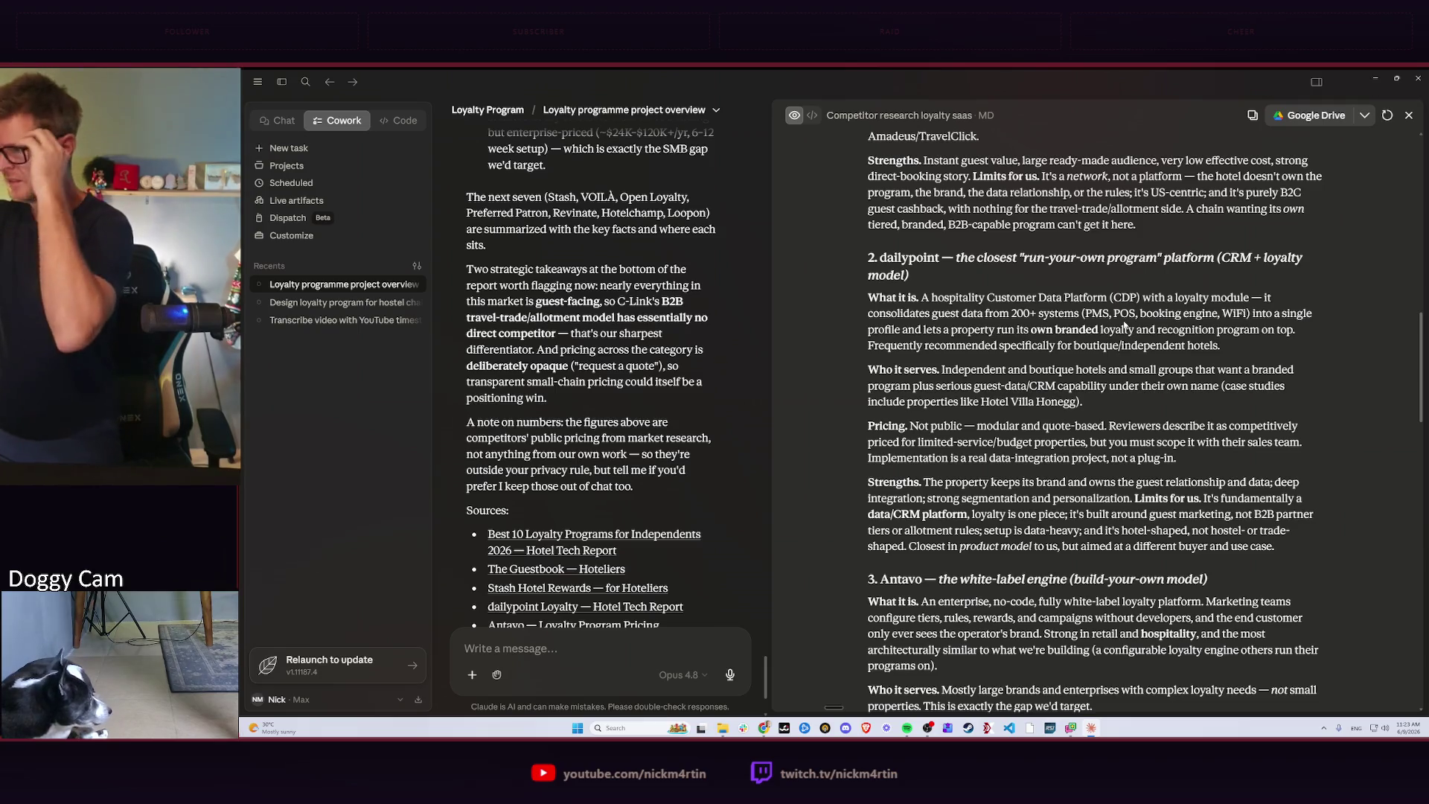
scroll(1046, 370, "down", 1)
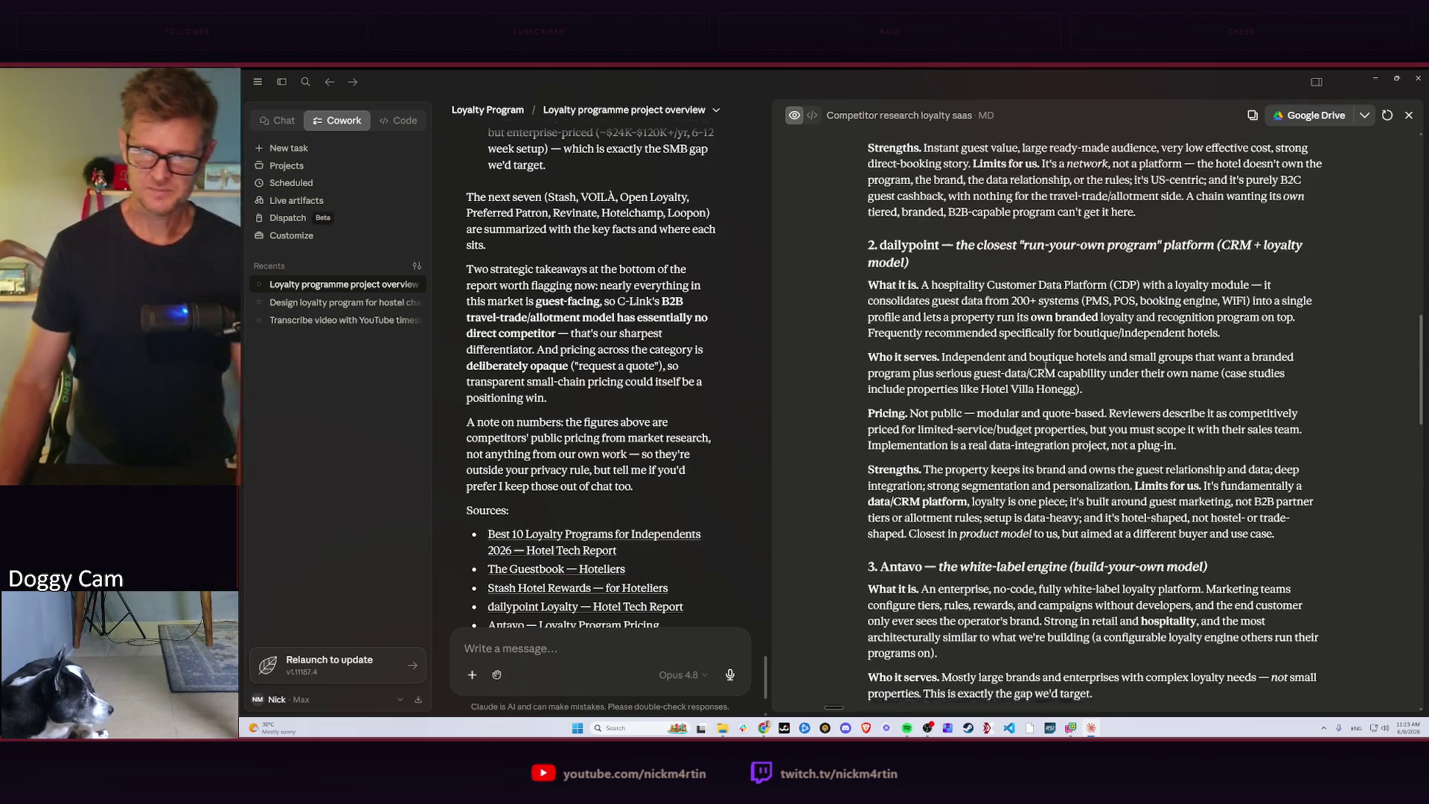
scroll(1044, 367, "down", 5)
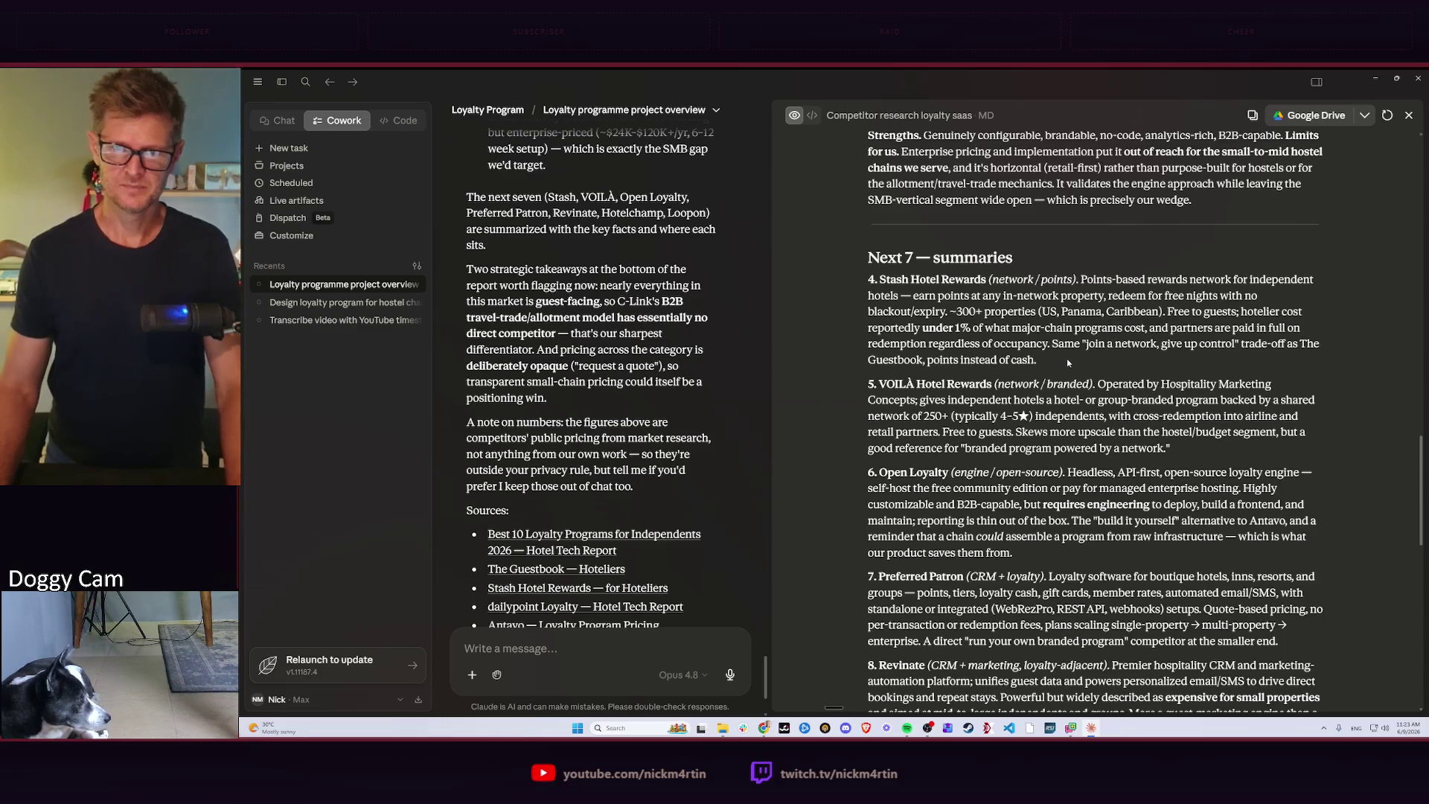
scroll(1067, 362, "down", 2)
scroll(1068, 361, "down", 2)
scroll(1068, 362, "down", 2)
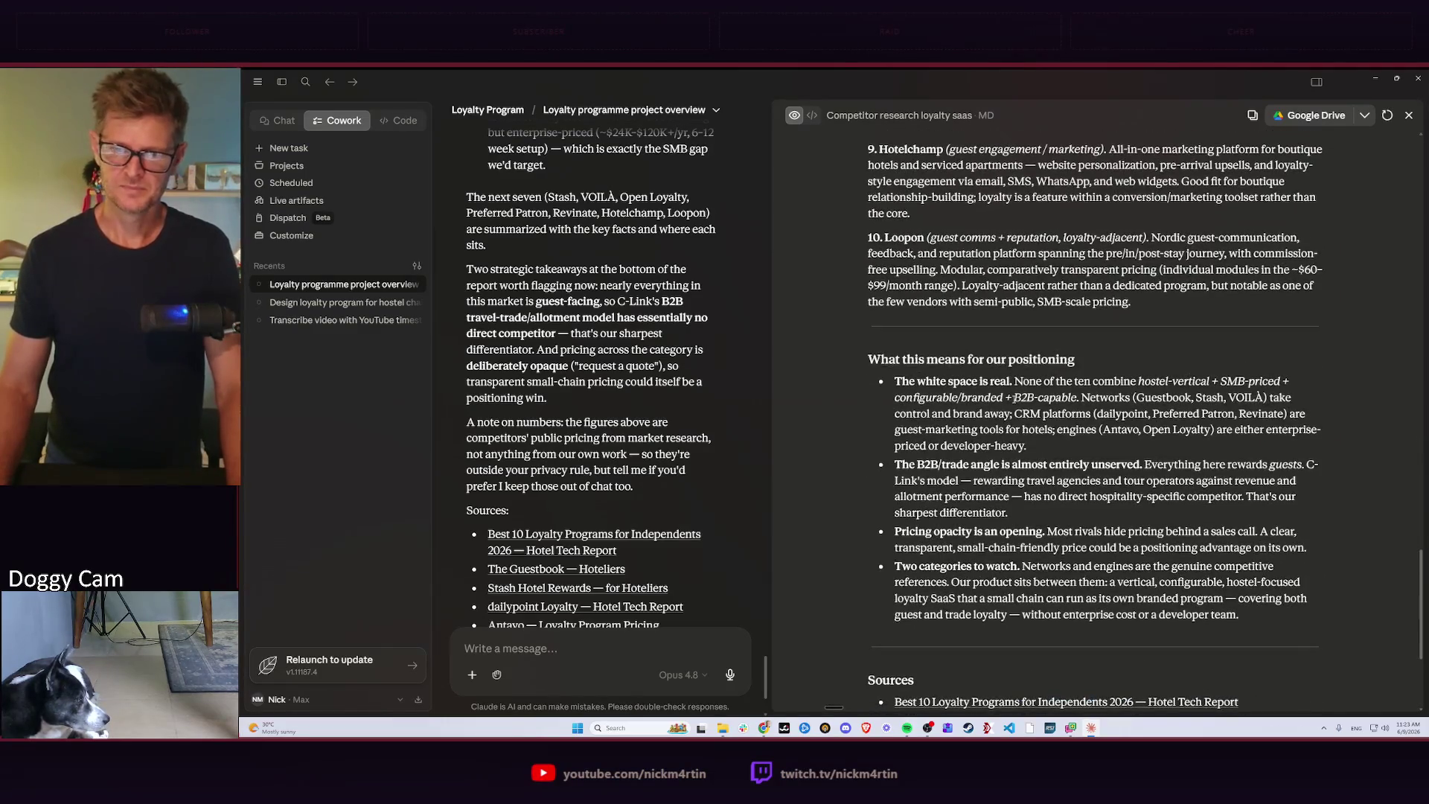
scroll(1014, 398, "down", 1)
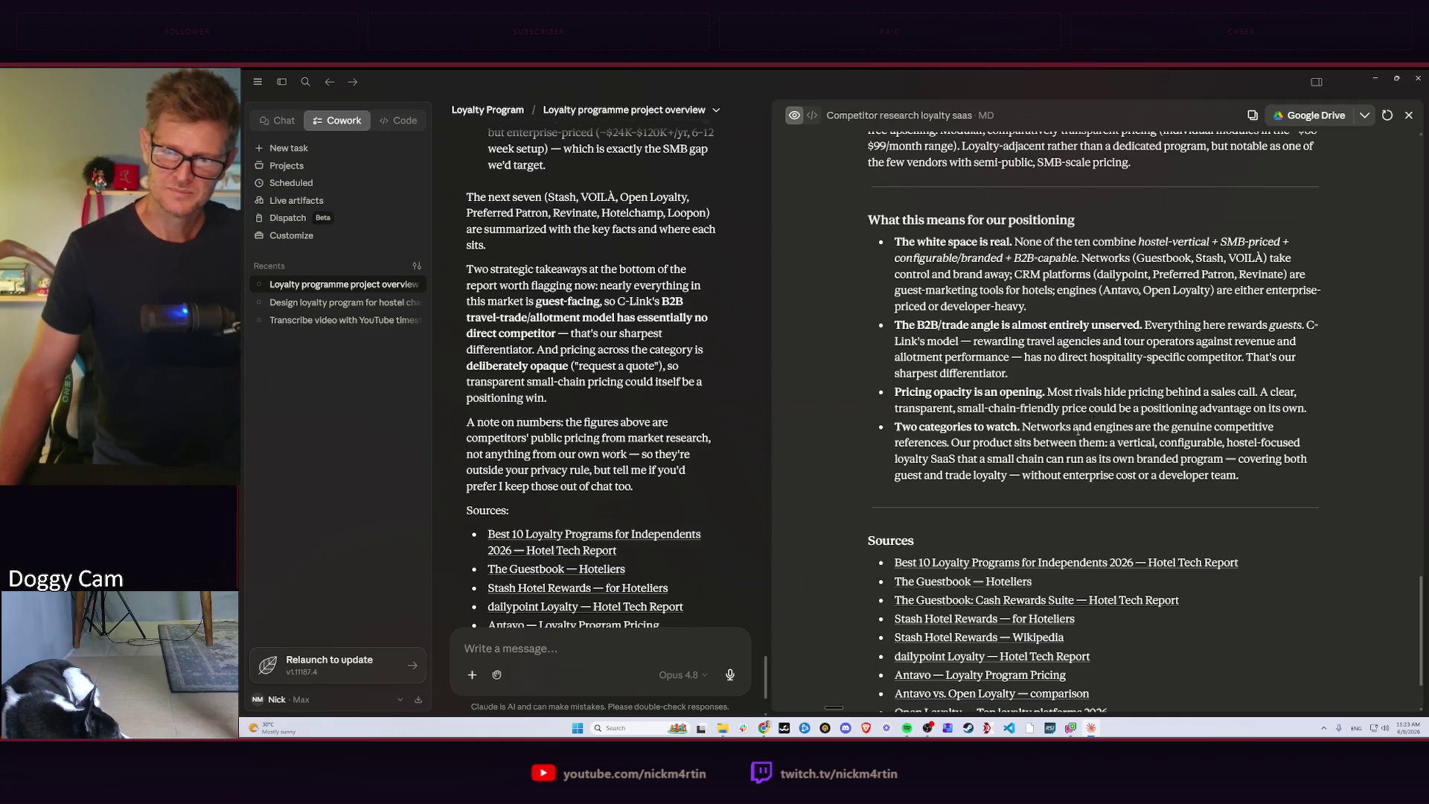
scroll(1073, 352, "down", 2)
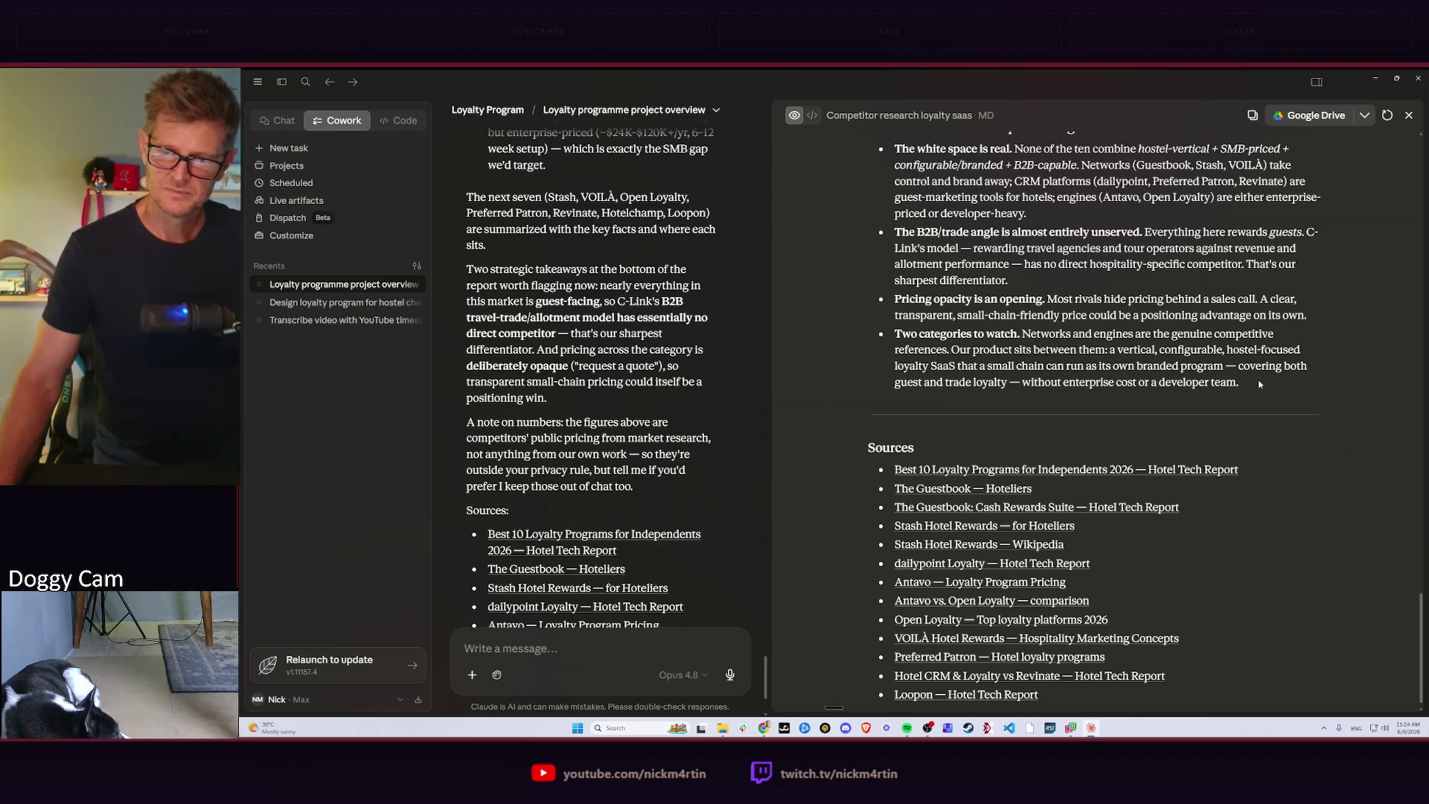
scroll(1259, 380, "down", 1)
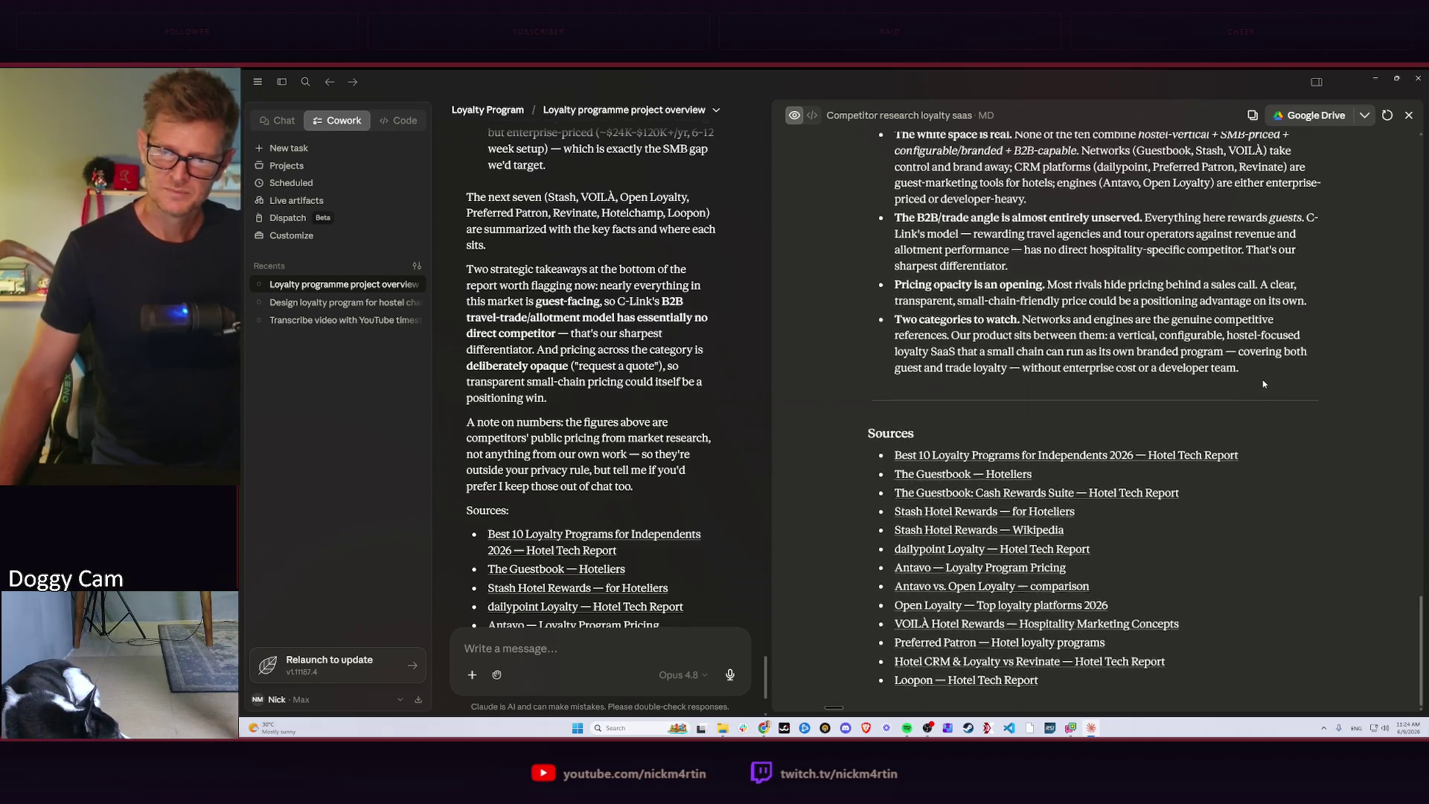
scroll(1259, 384, "up", 5)
Close the competitor report preview after reaching its Sources list.
left_click(1409, 117)
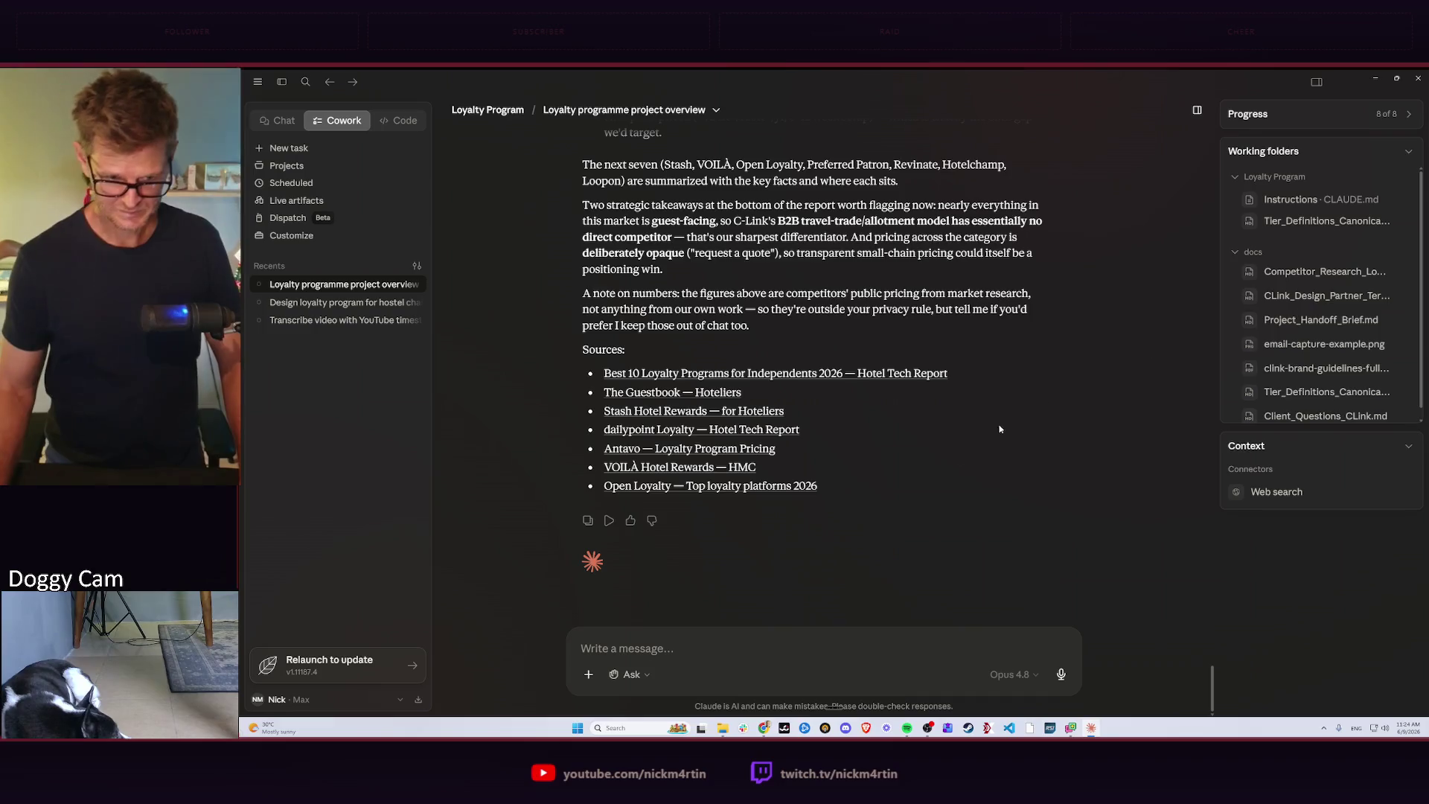
Dictate the tech-stack follow-up question by voice and send it to Claude.
left_click(669, 652)
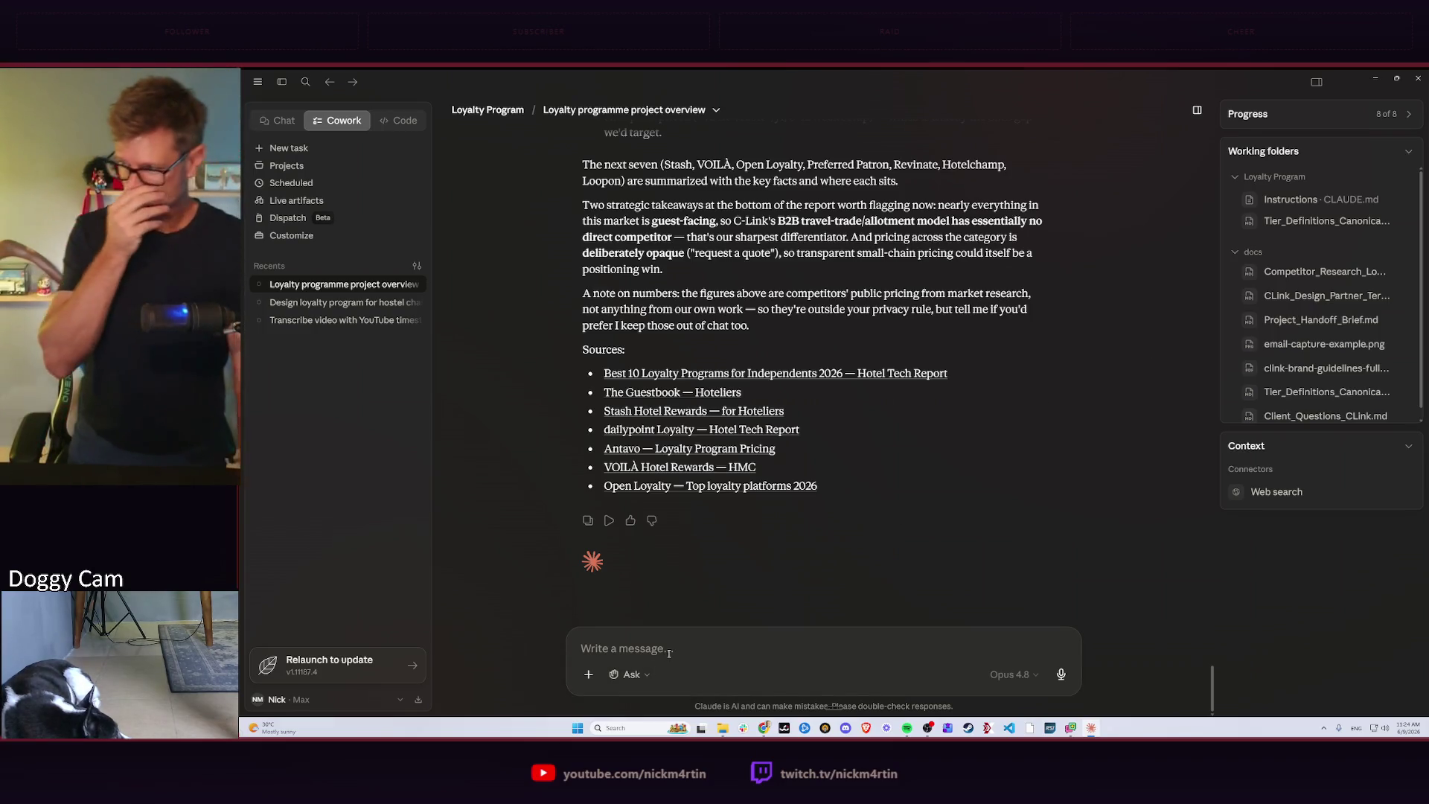
key("ctrl+super")
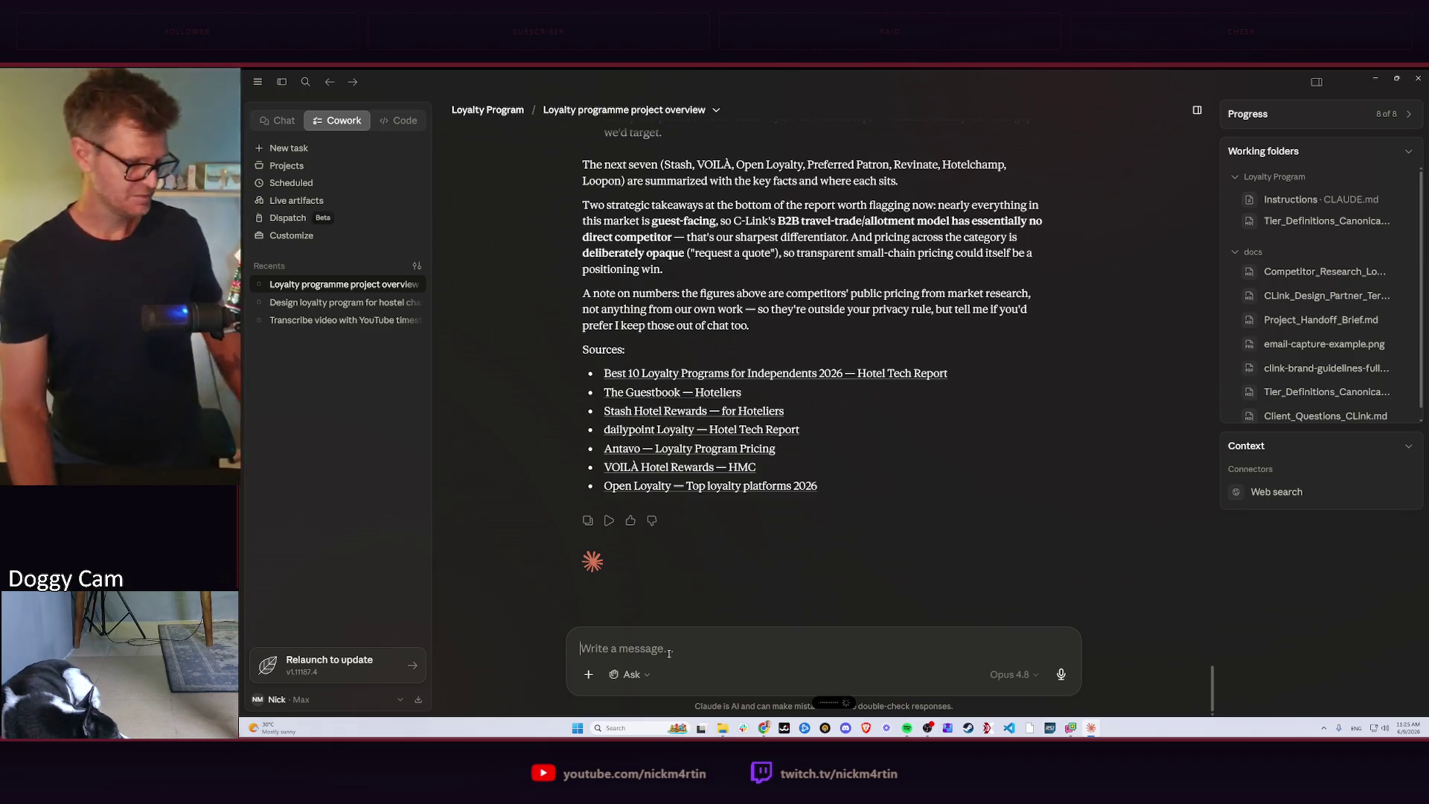
key("Return")
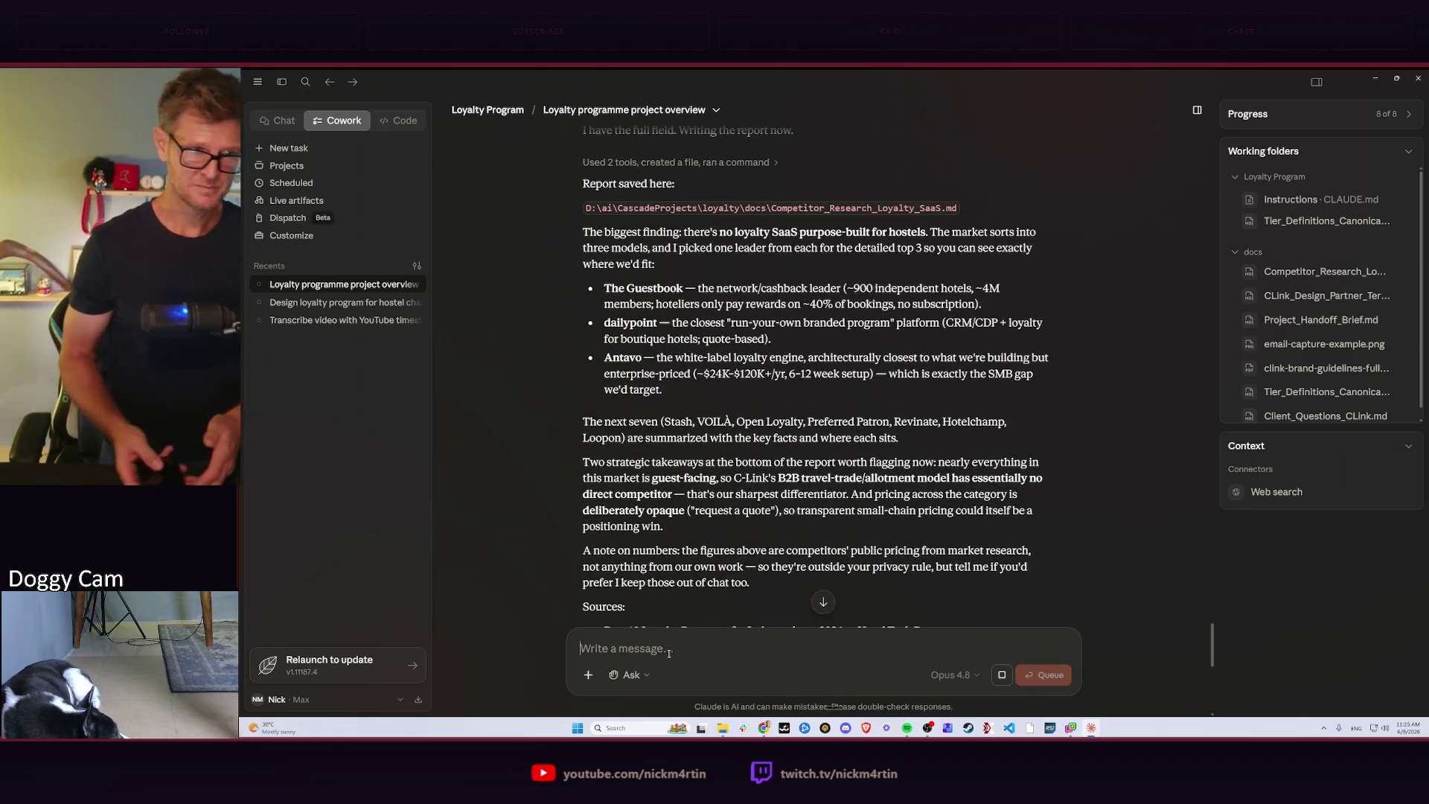
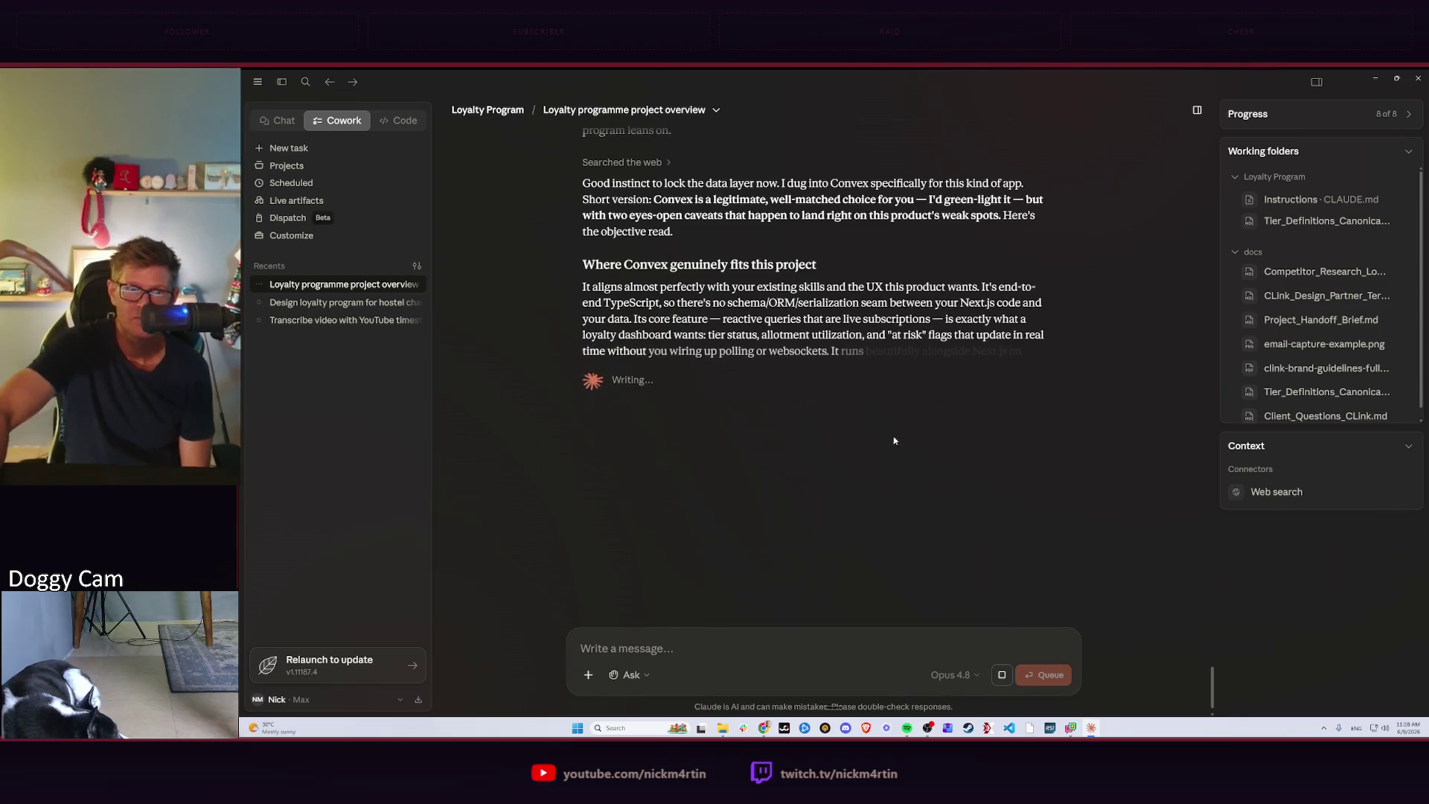
scroll(855, 437, "up", 1)
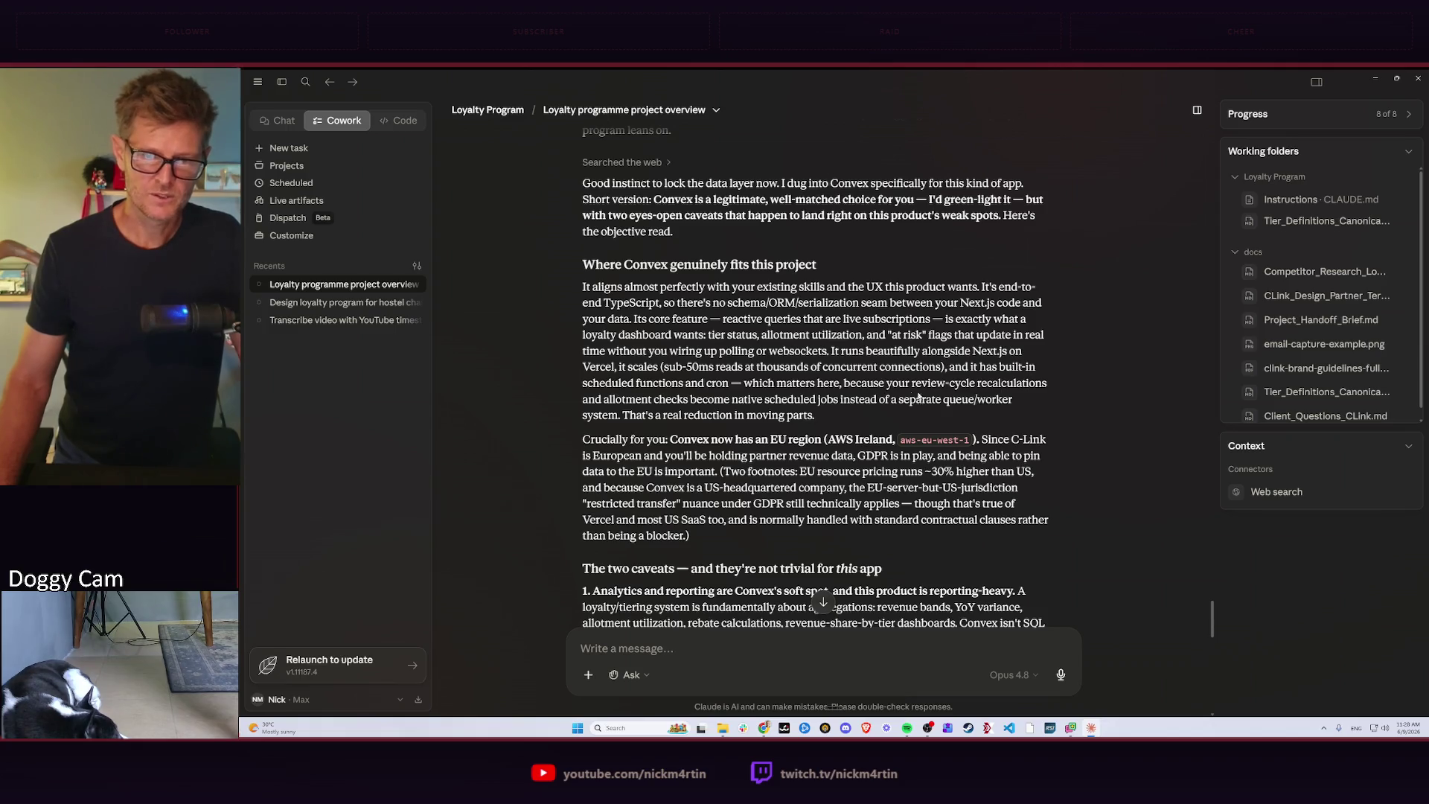
scroll(919, 398, "down", 2)
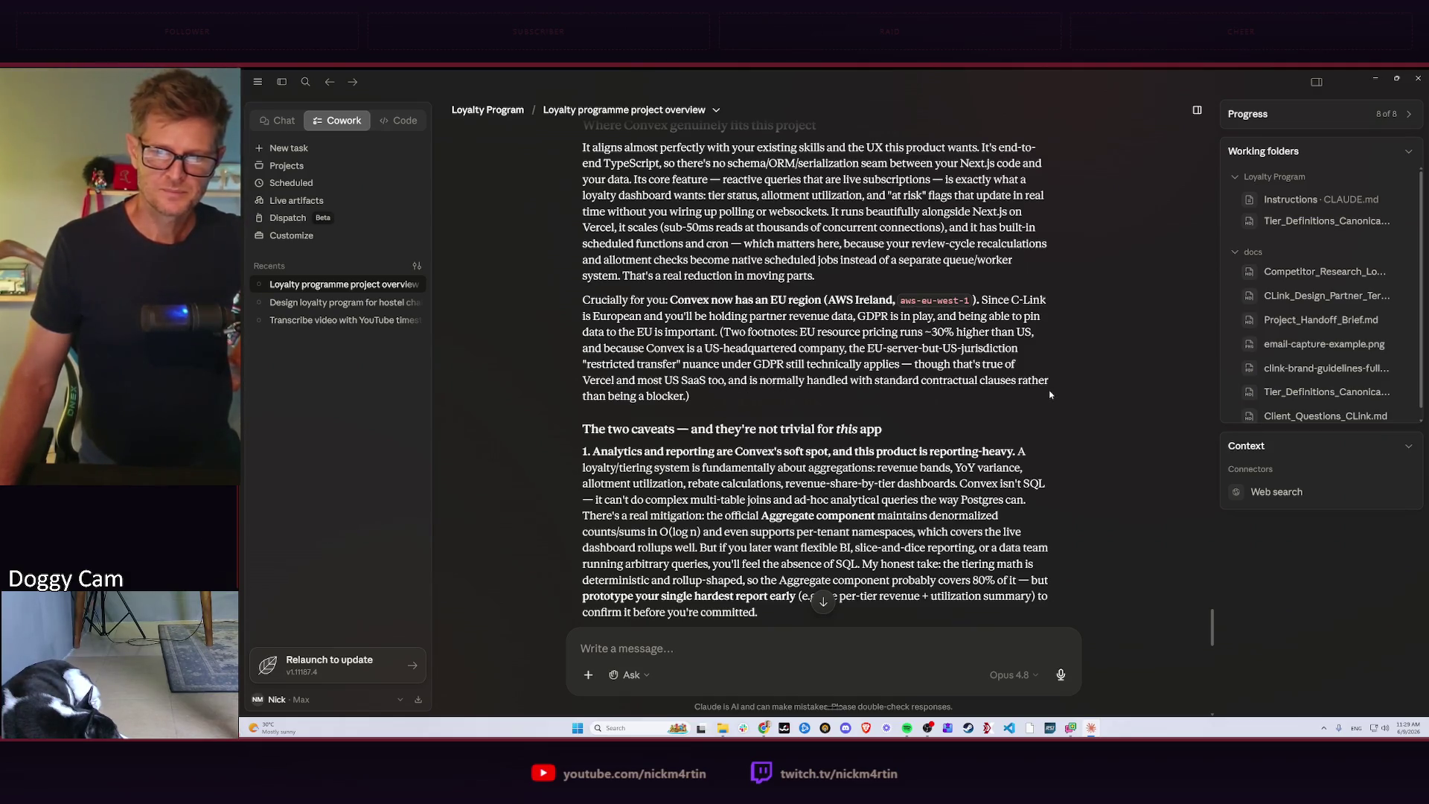
scroll(1050, 394, "down", 1)
scroll(1049, 395, "down", 2)
scroll(1050, 393, "down", 2)
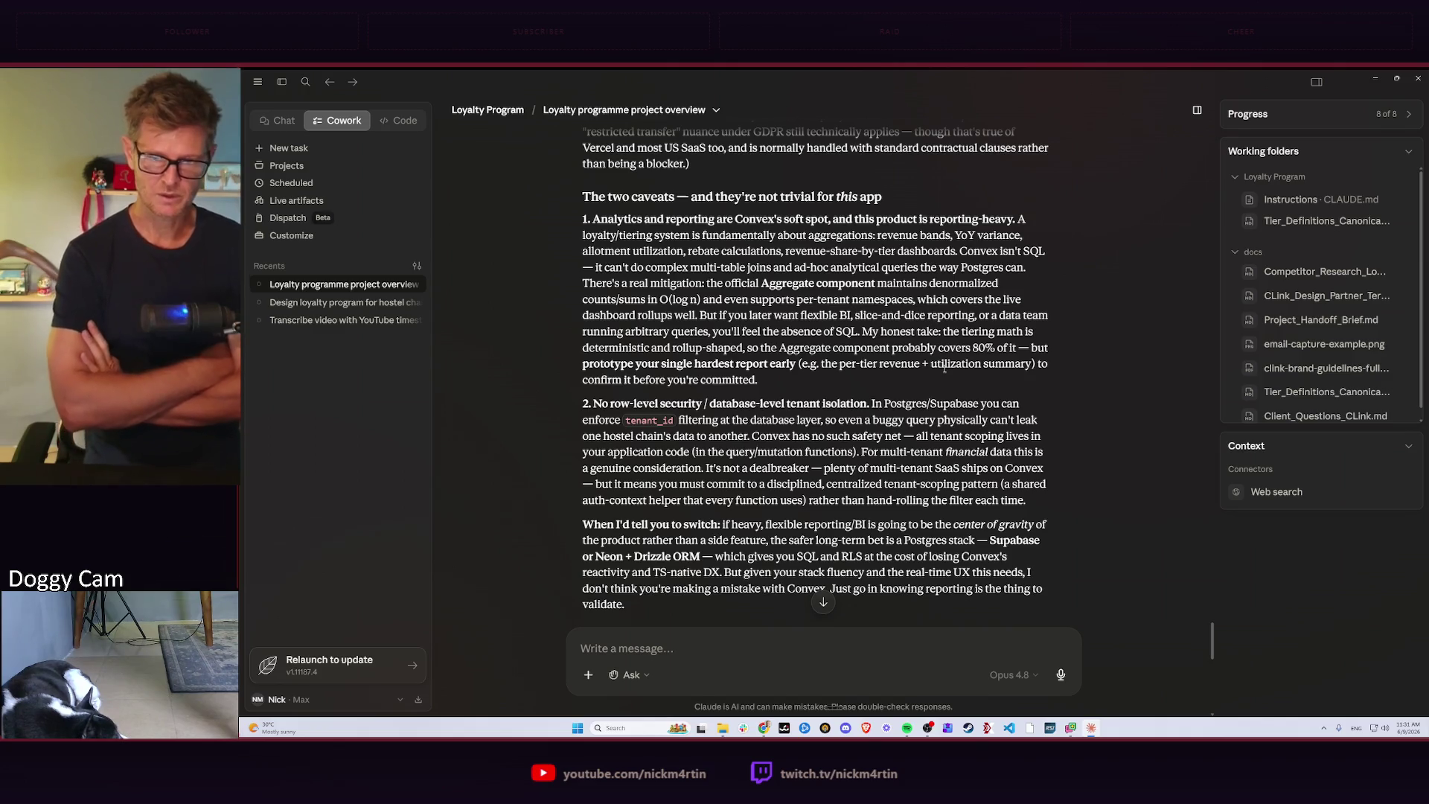
scroll(882, 397, "down", 2)
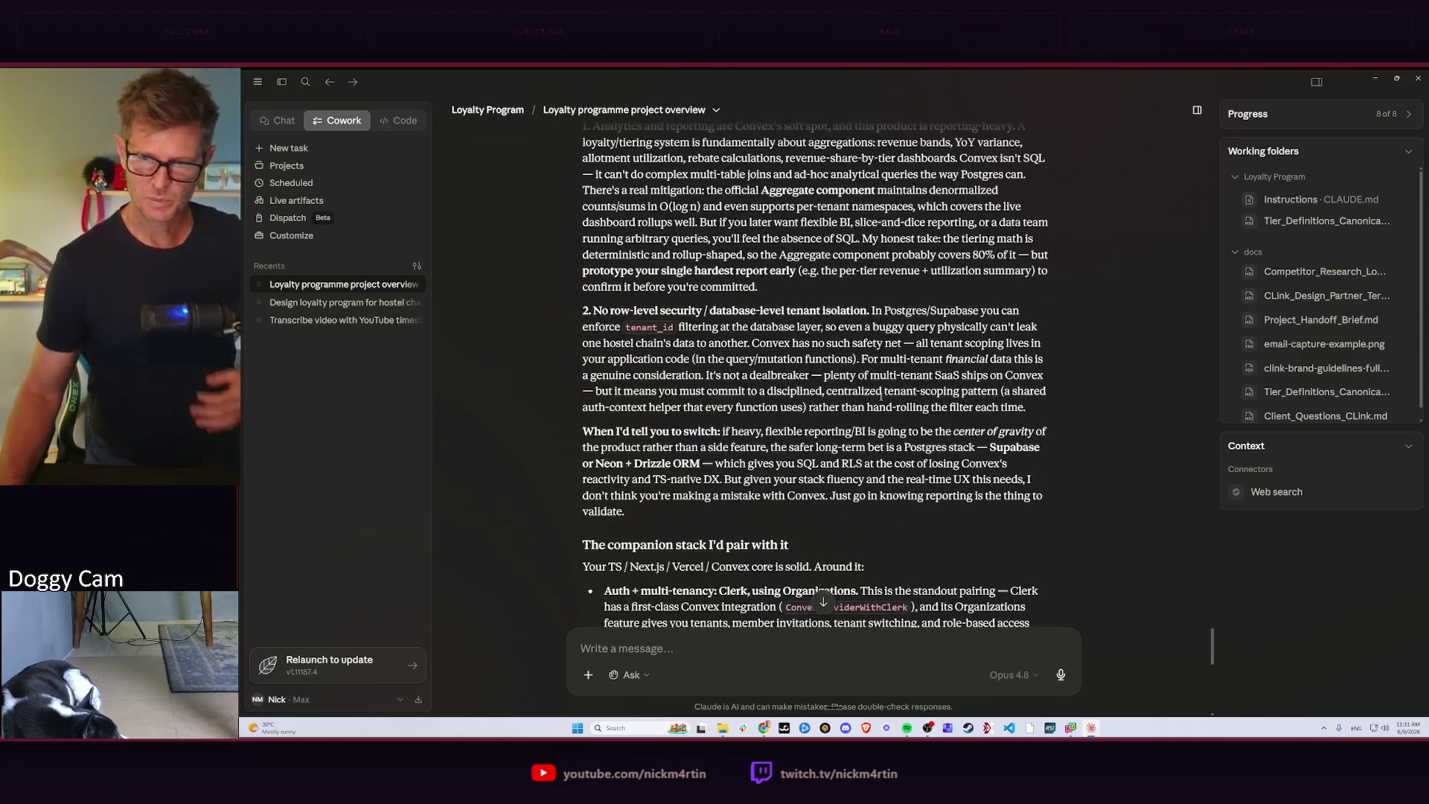
scroll(881, 395, "down", 3)
scroll(881, 396, "down", 4)
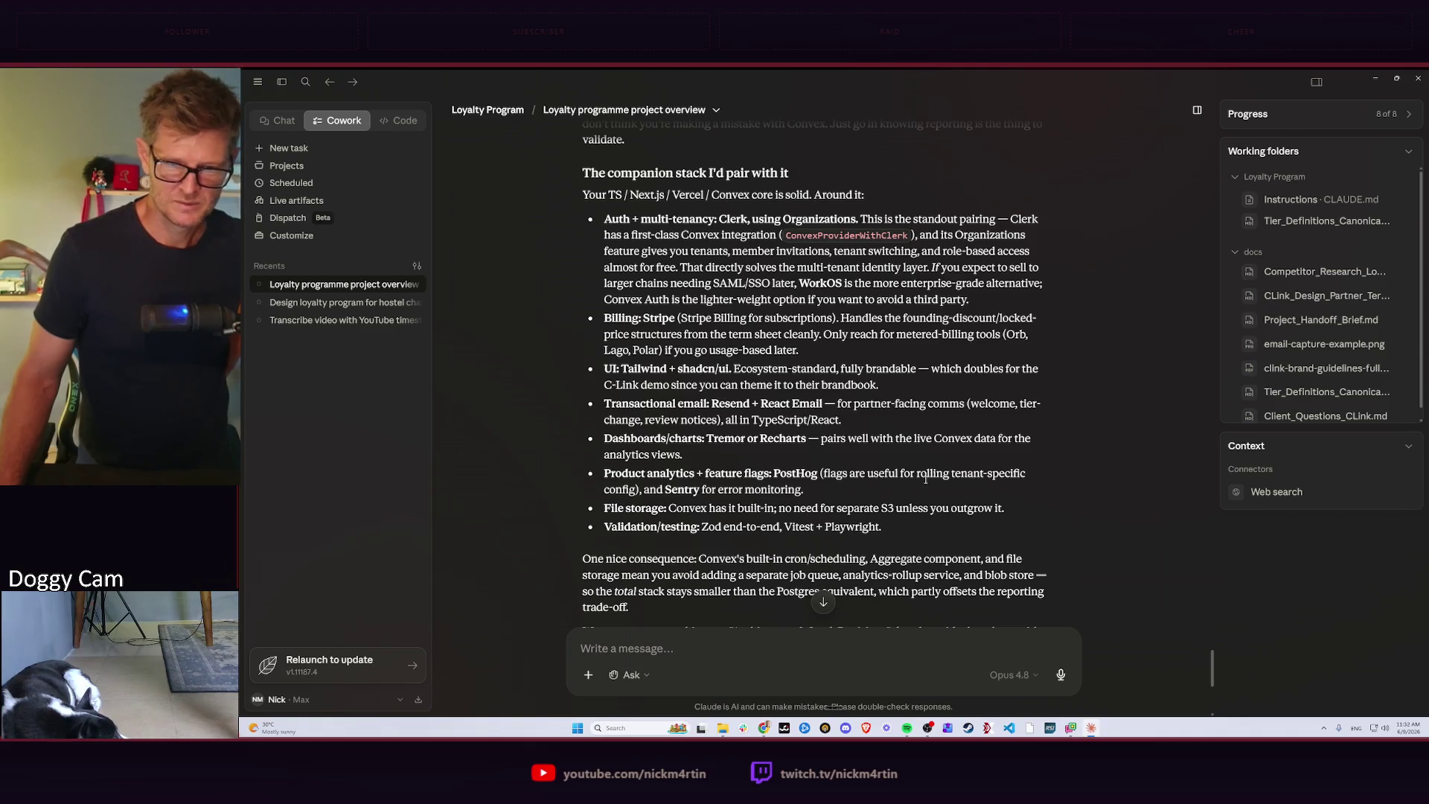
scroll(767, 416, "down", 3)
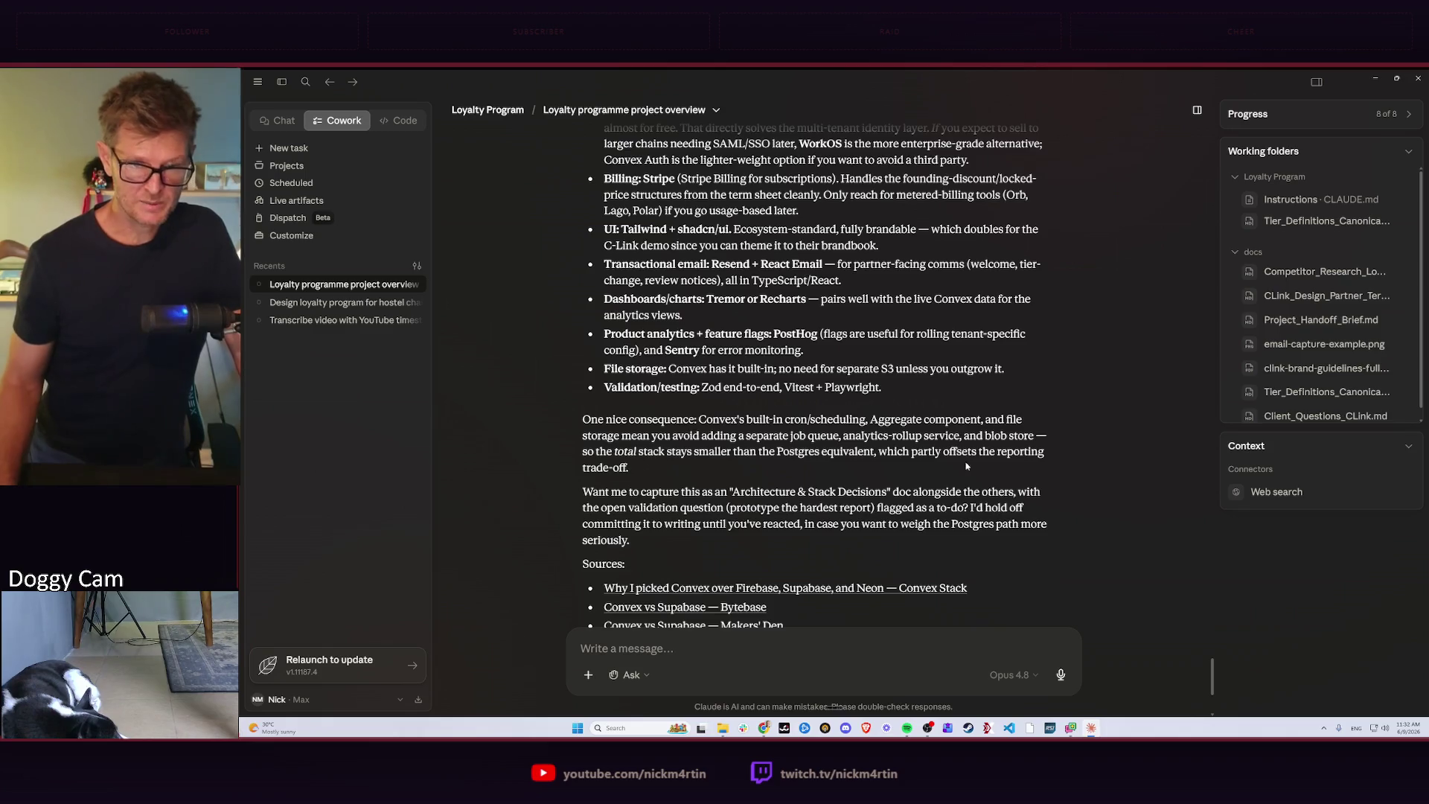
scroll(967, 466, "down", 2)
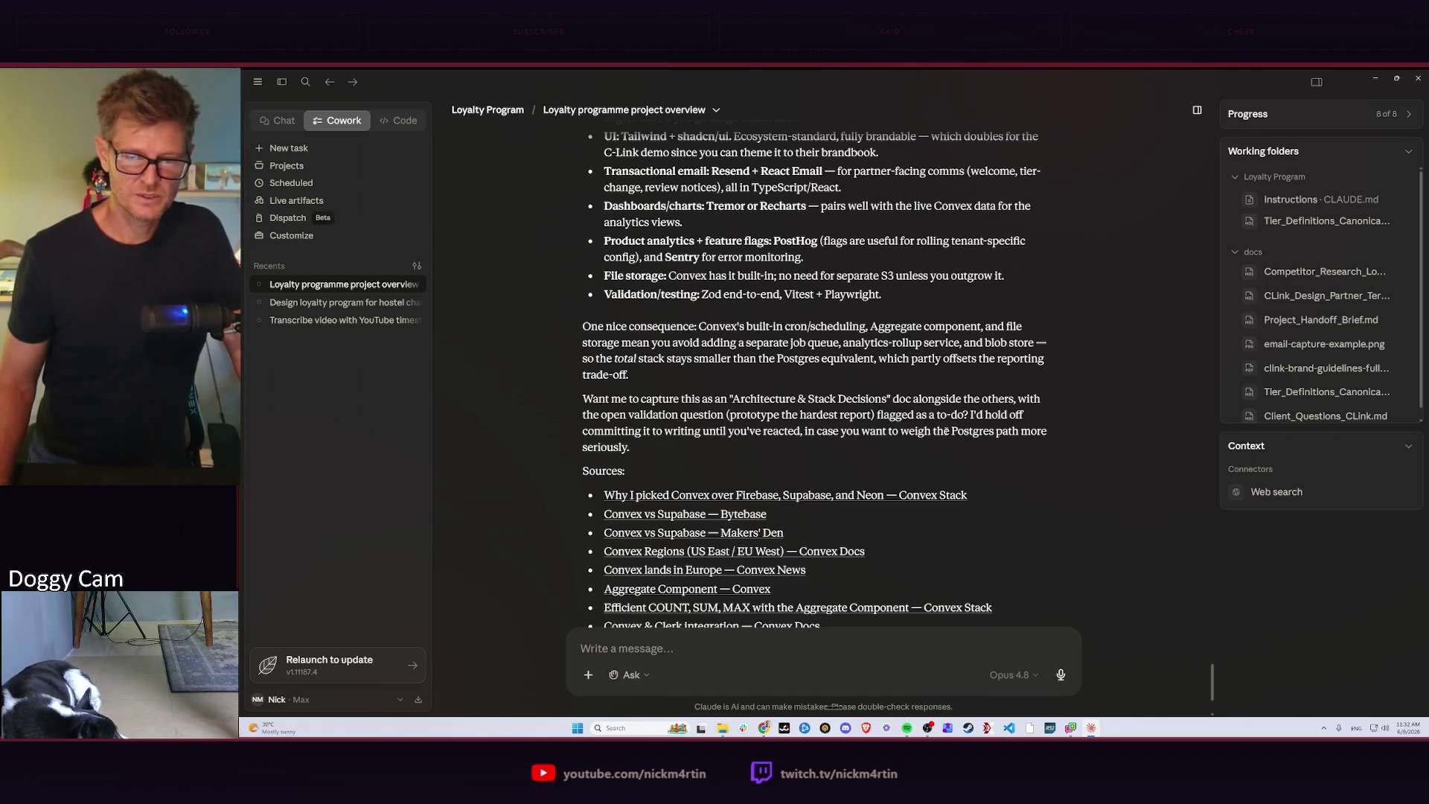
scroll(947, 431, "down", 4)
scroll(964, 425, "up", 2)
scroll(963, 426, "up", 3)
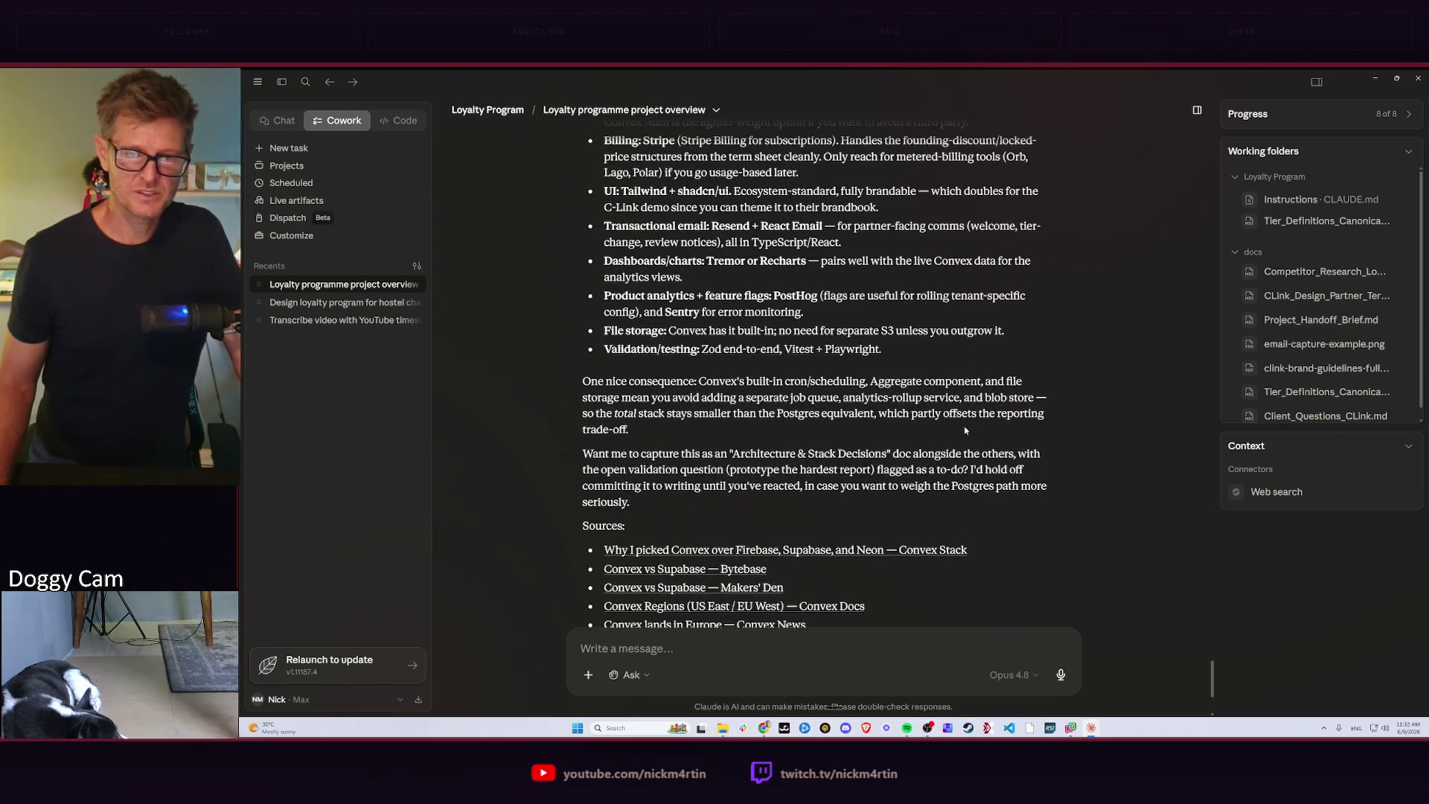
scroll(963, 425, "up", 1)
scroll(964, 425, "up", 2)
scroll(964, 425, "up", 1)
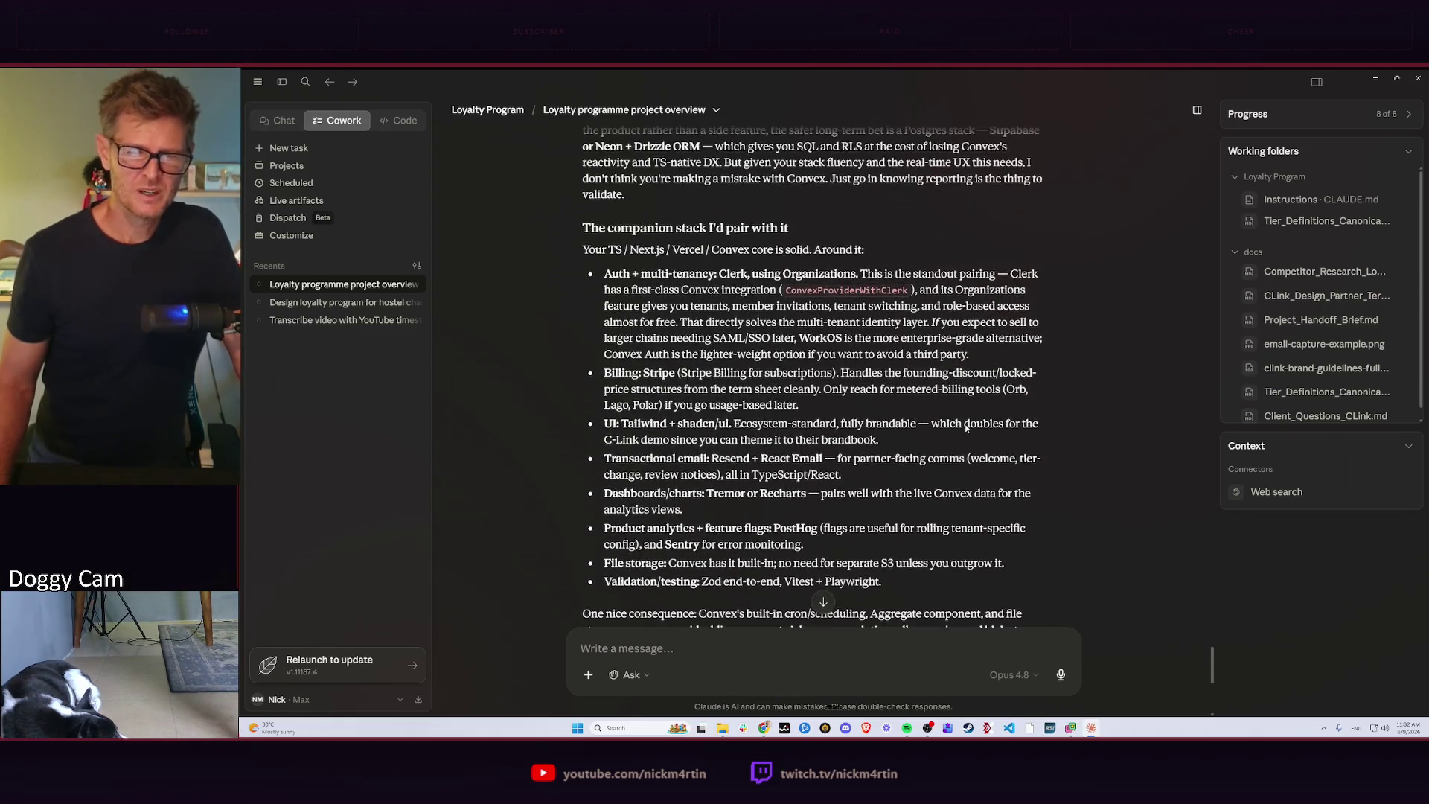
scroll(966, 430, "up", 2)
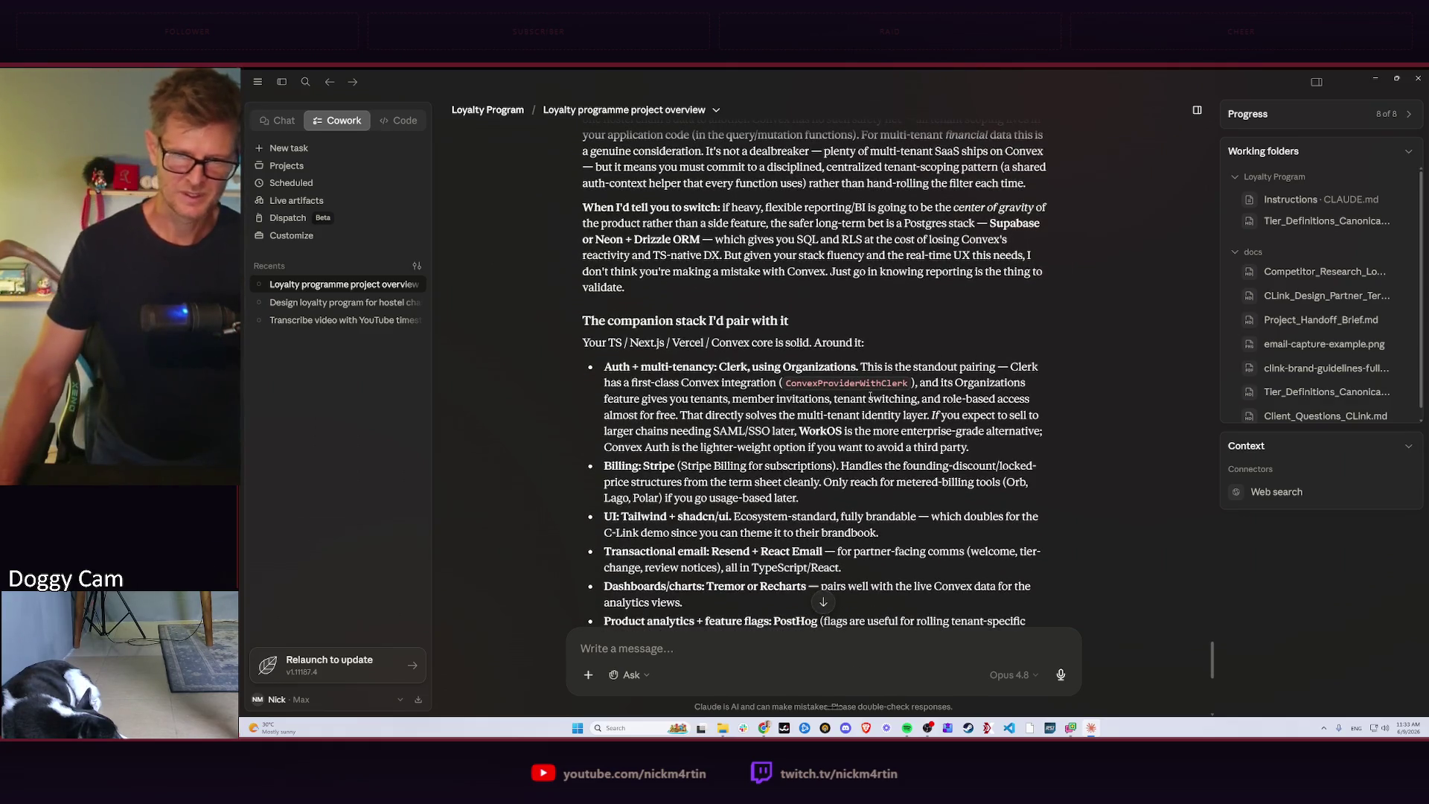
scroll(869, 397, "down", 2)
scroll(783, 525, "down", 5)
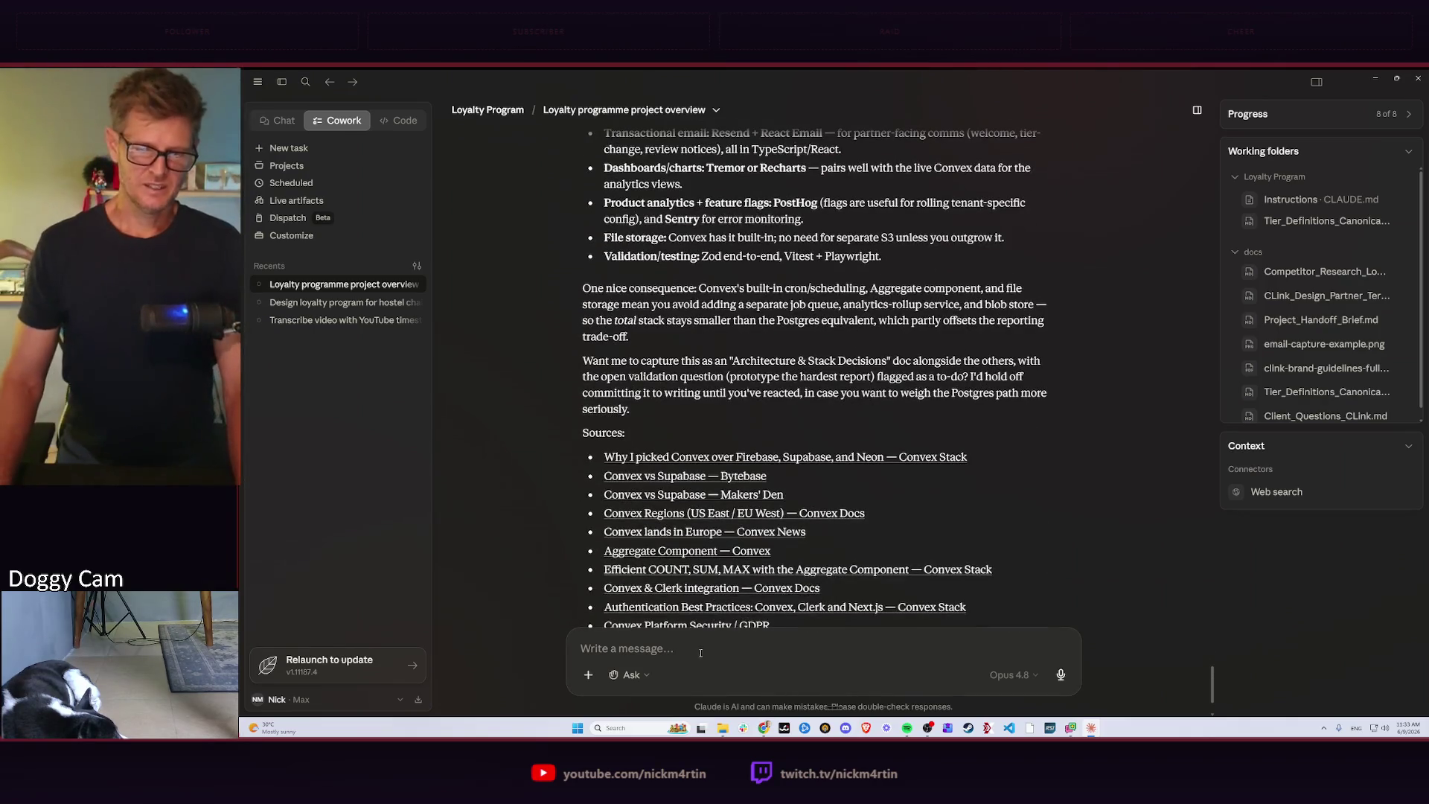
scroll(781, 503, "up", 2)
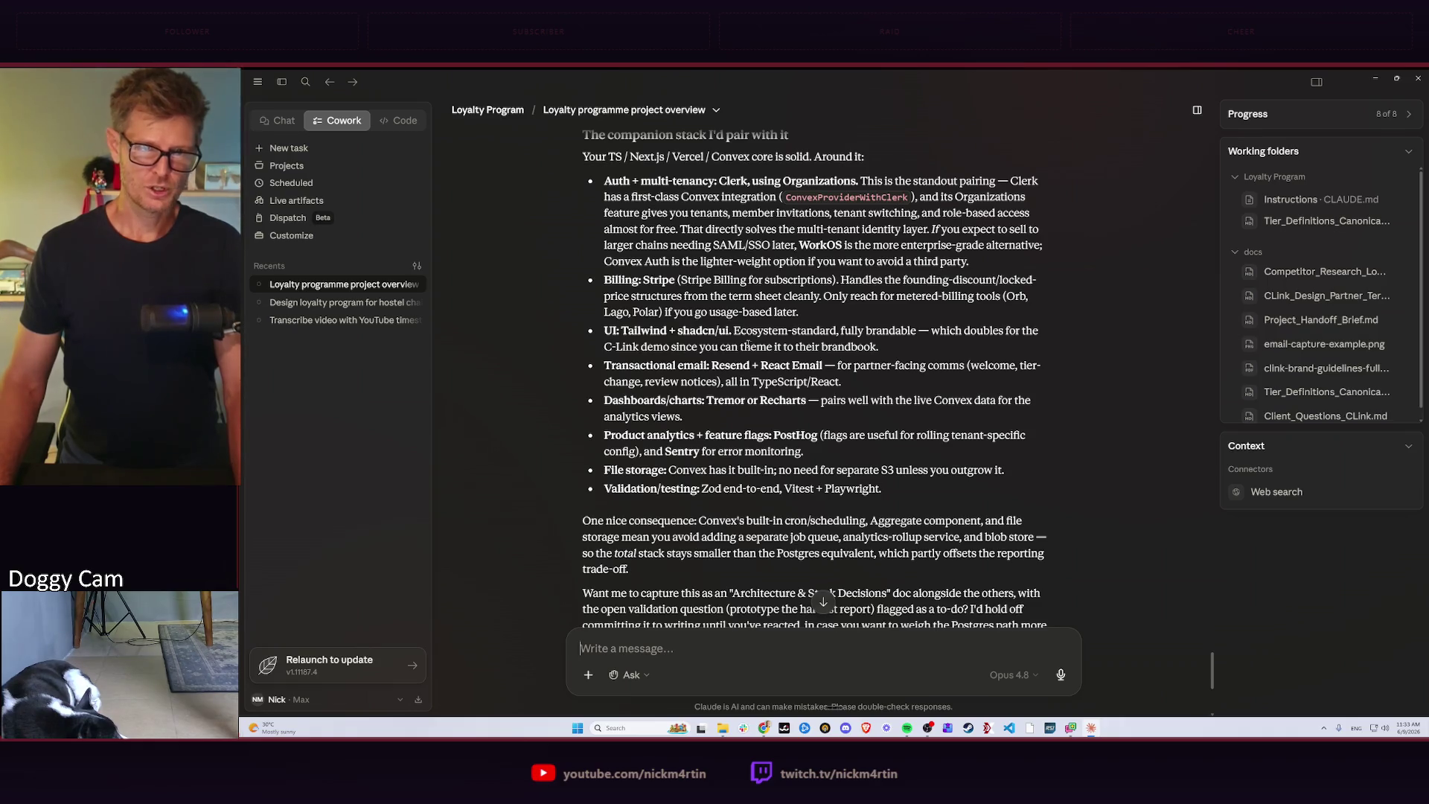
scroll(748, 347, "down", 3)
scroll(760, 392, "down", 2)
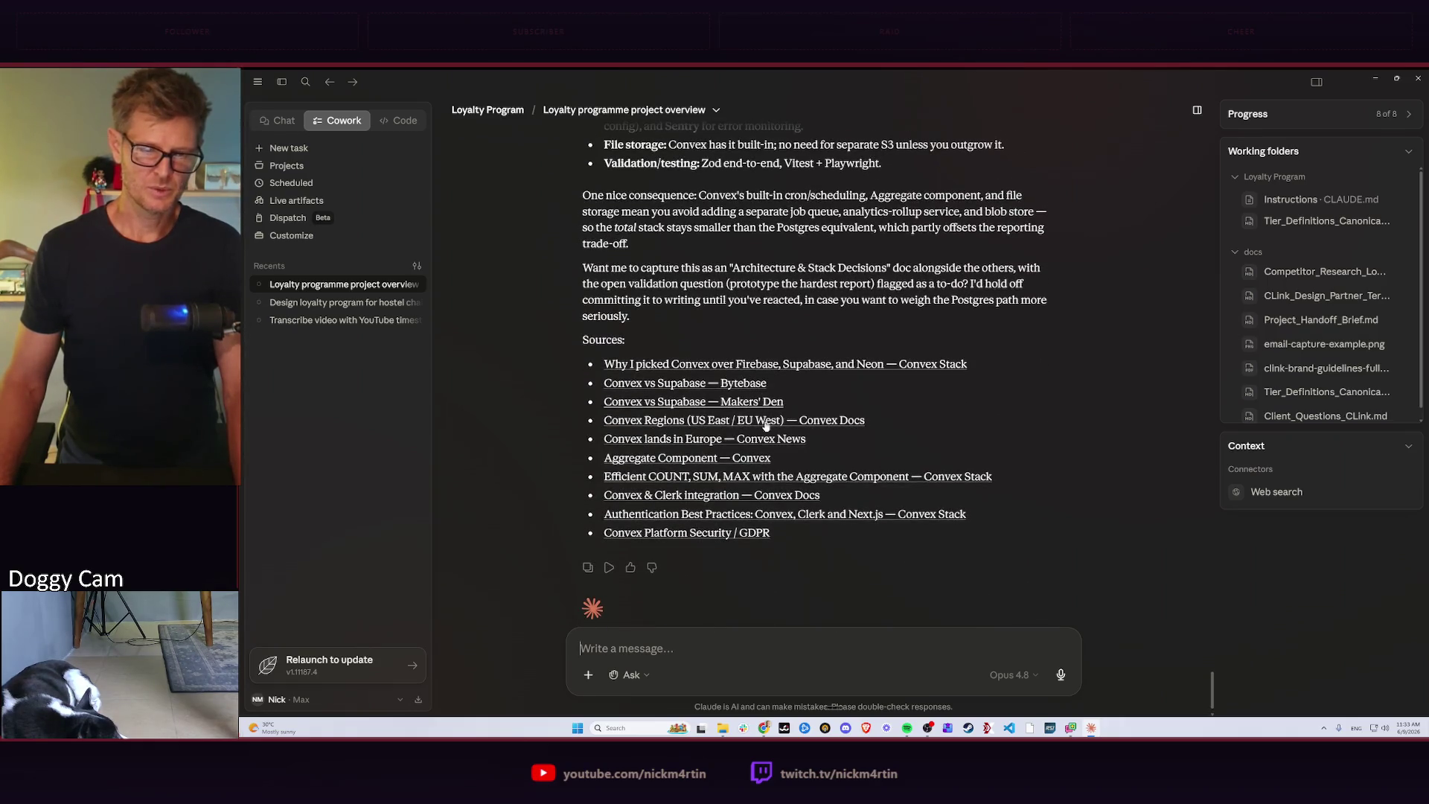
Switch from the Claude chat over to the Chrome browser window.
key("alt+Tab")
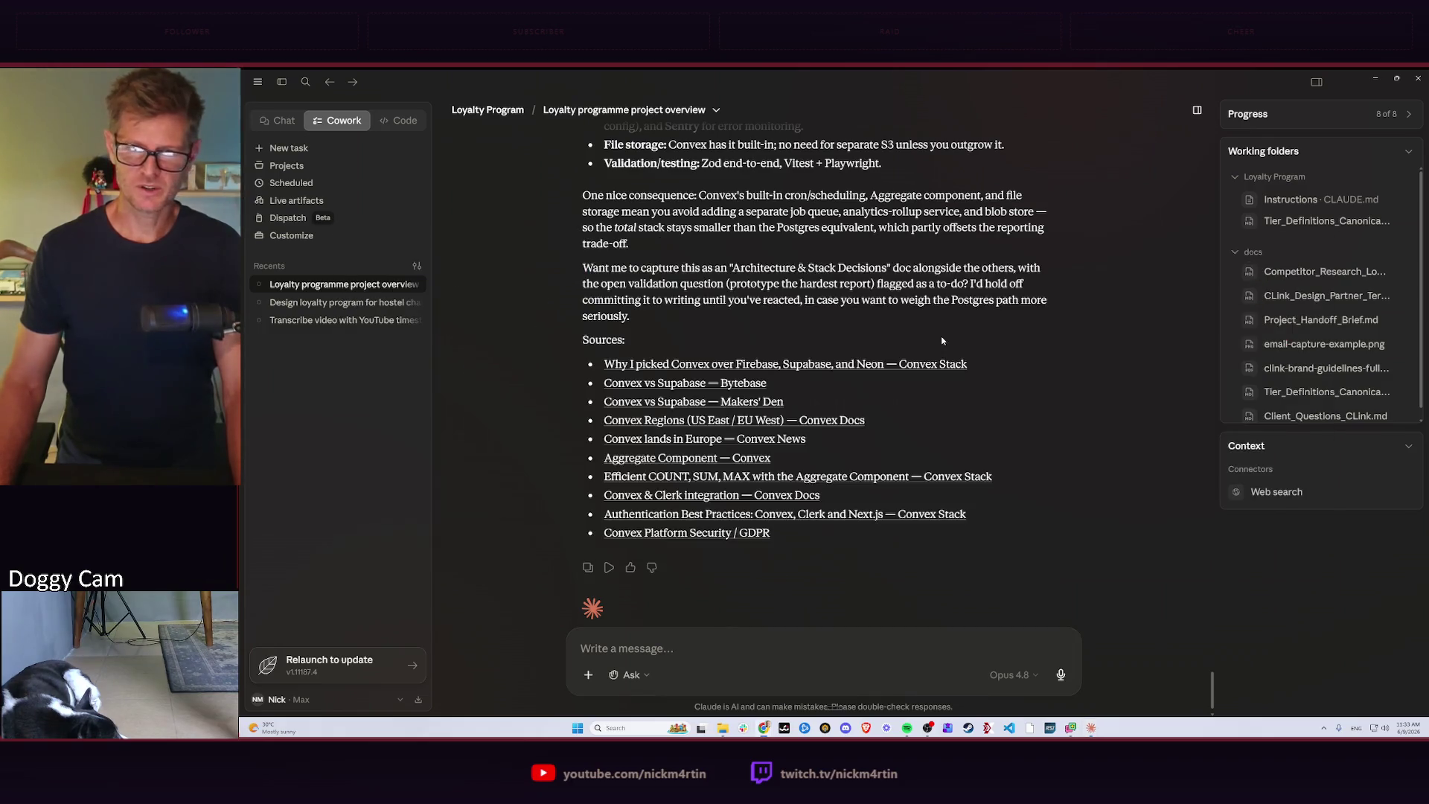
key("alt+Tab")
key("alt+Tab")
key("alt+Tab")
key("alt+Tab")
key("alt+Tab")
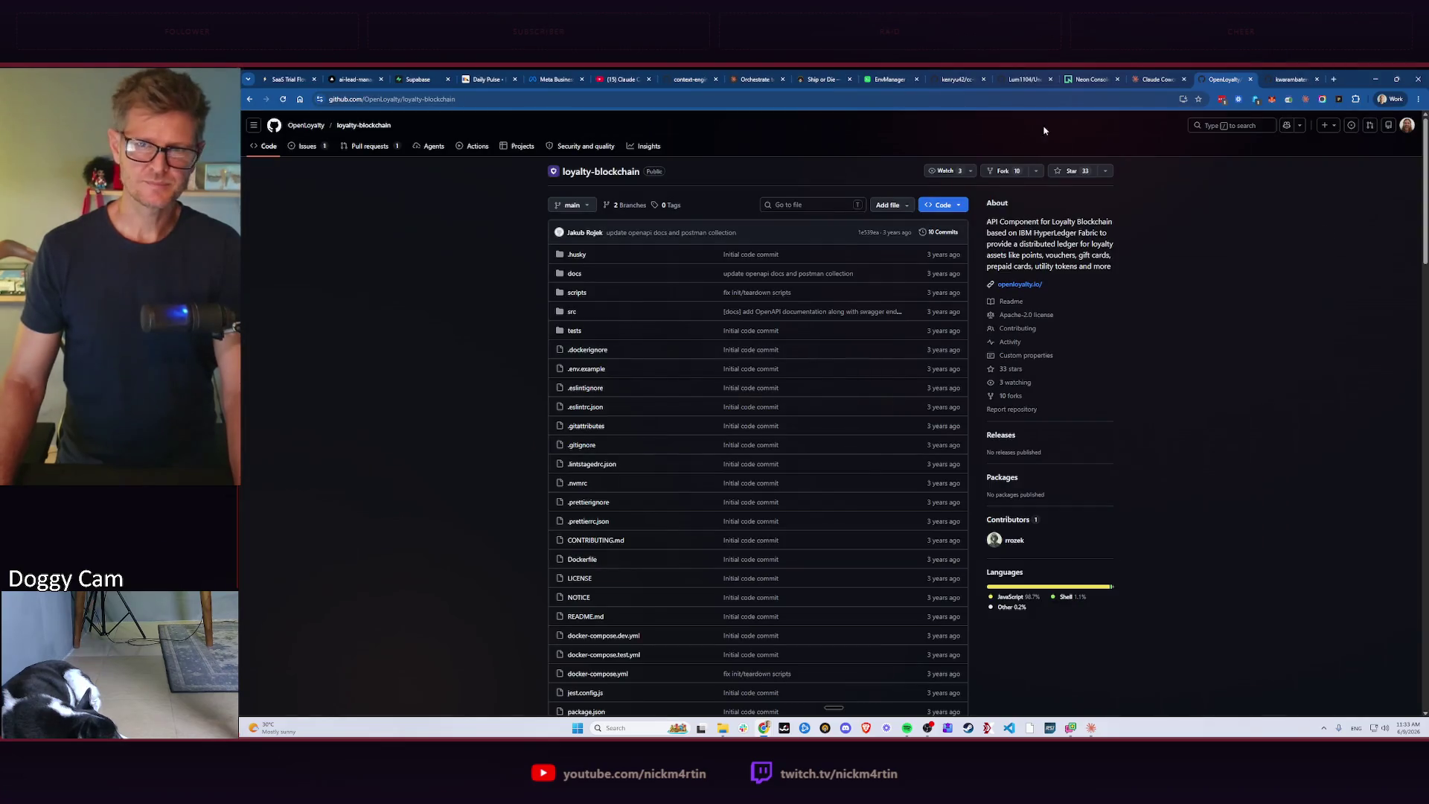
Search Google for 'clerk auth' in a new browser tab.
left_click(1333, 79)
type("derk")
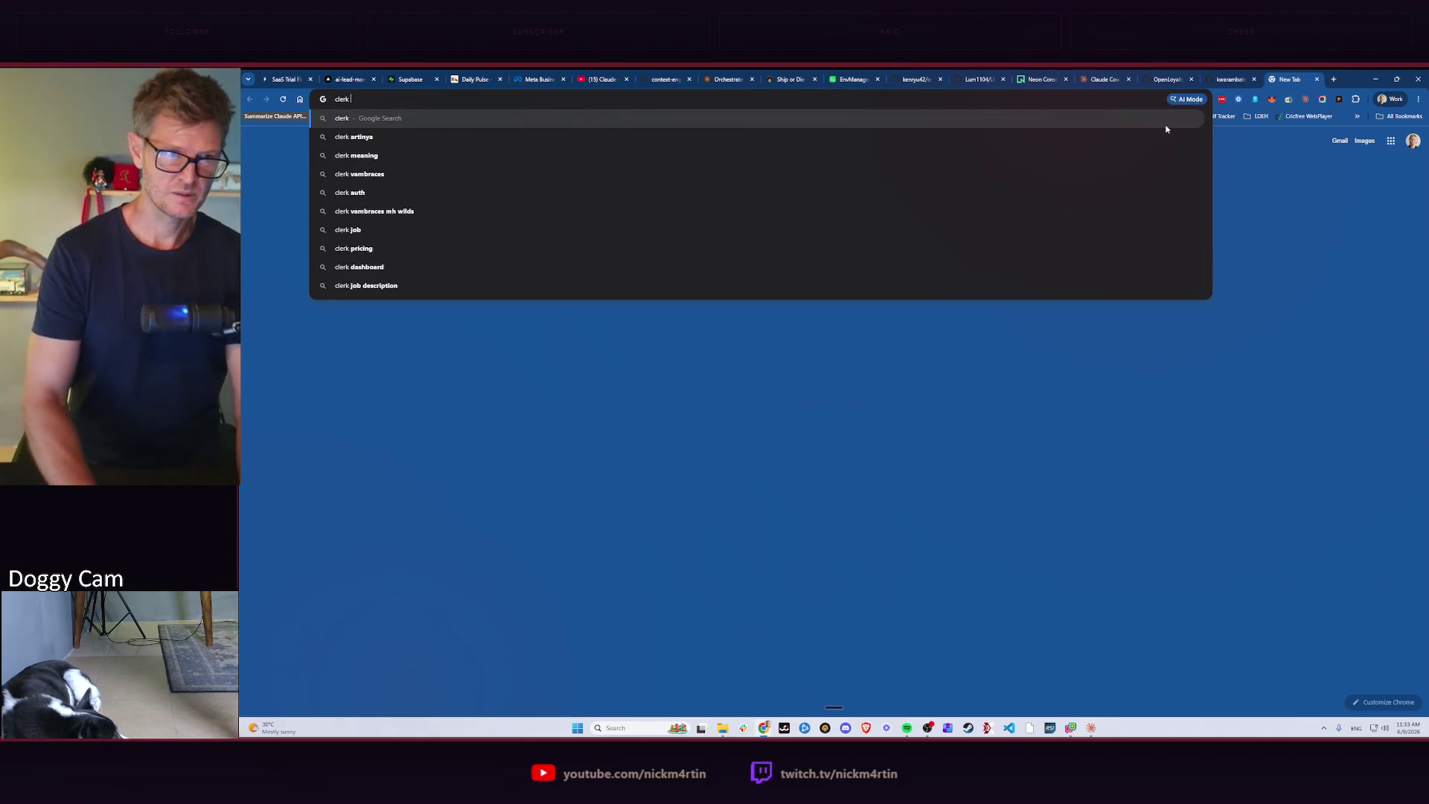
type(" auth")
key("Return")
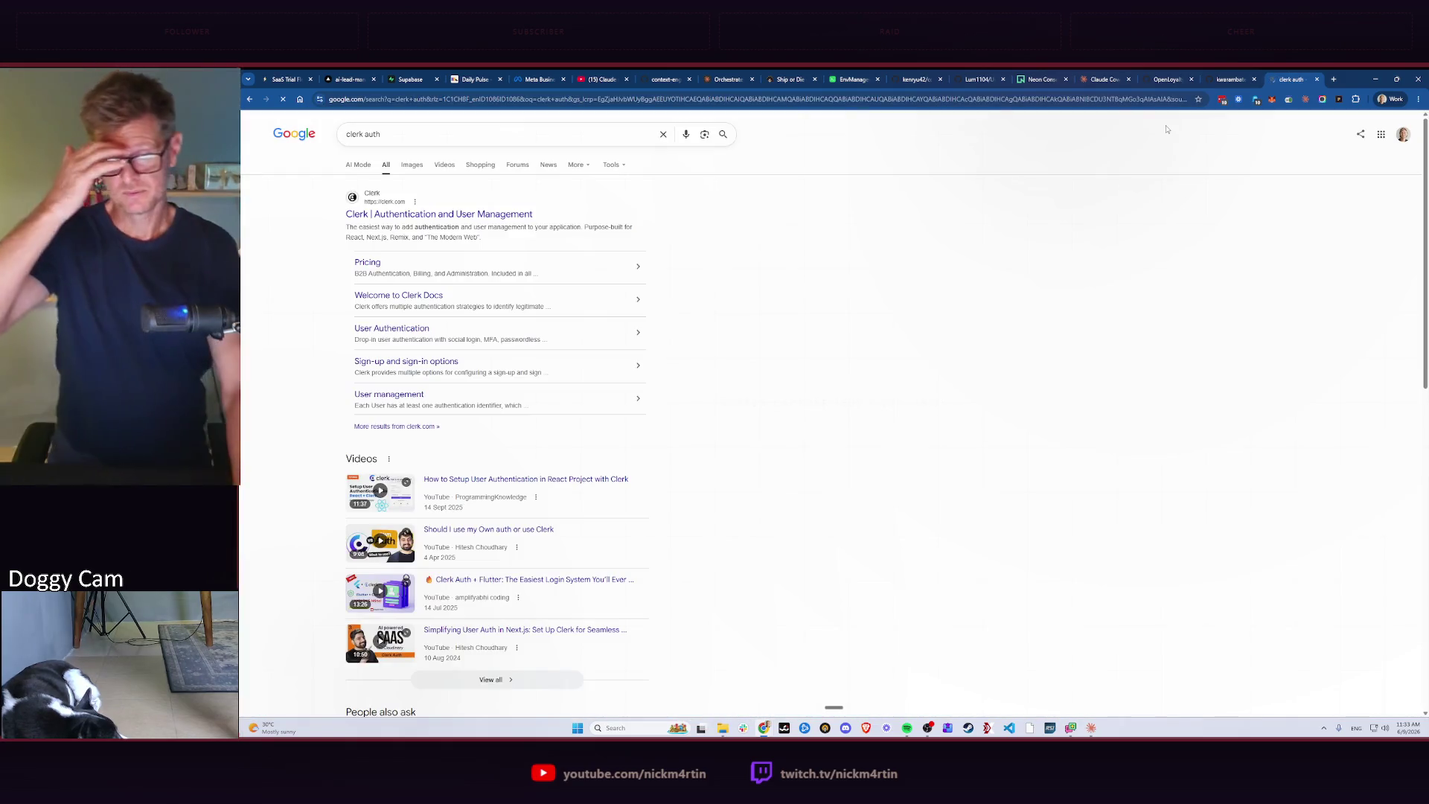
Visit clerk.com, view the Next.js quickstart, then go to Clerk's Pricing page.
left_click(398, 218)
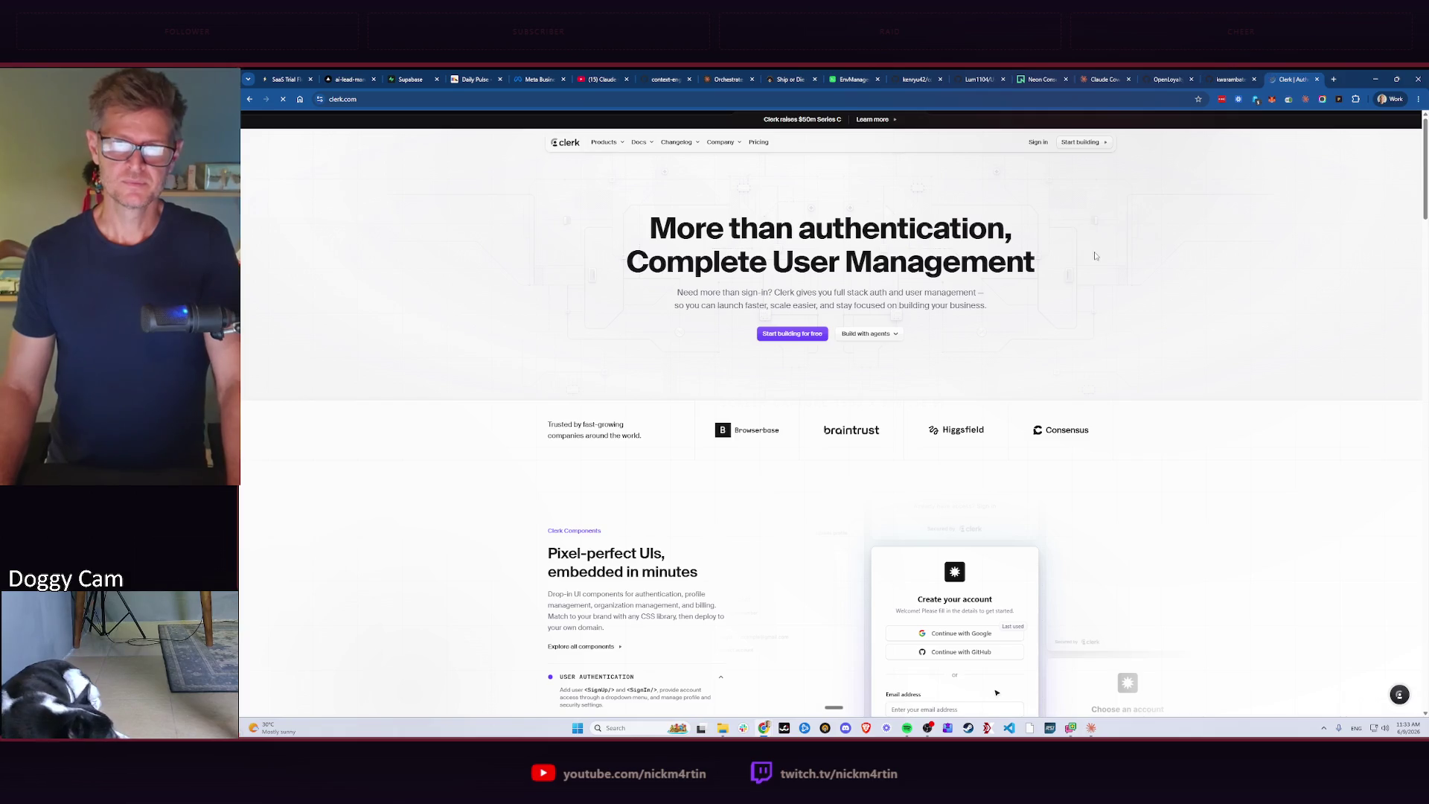
left_click(787, 335)
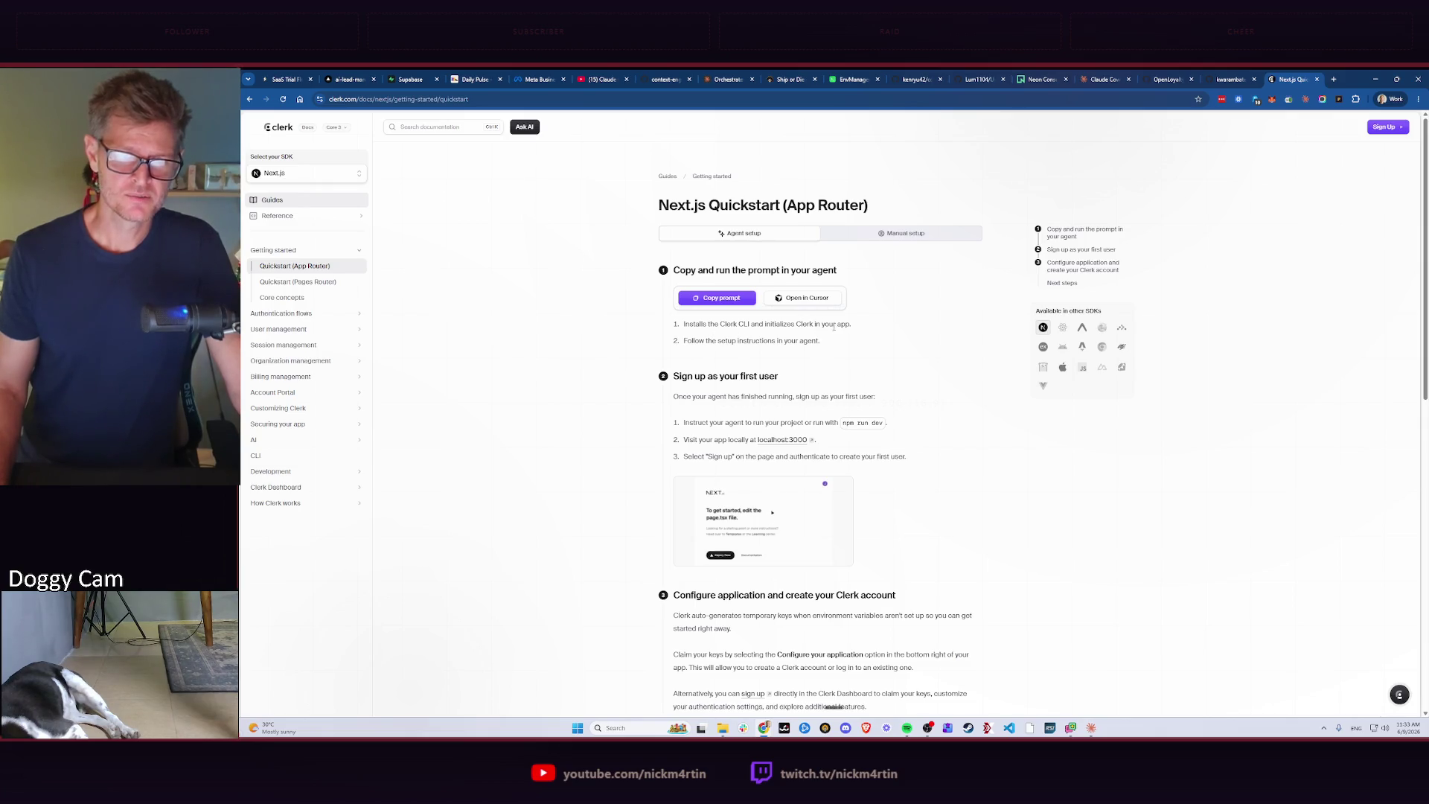
scroll(781, 402, "down", 2)
scroll(811, 383, "down", 3)
scroll(875, 374, "up", 4)
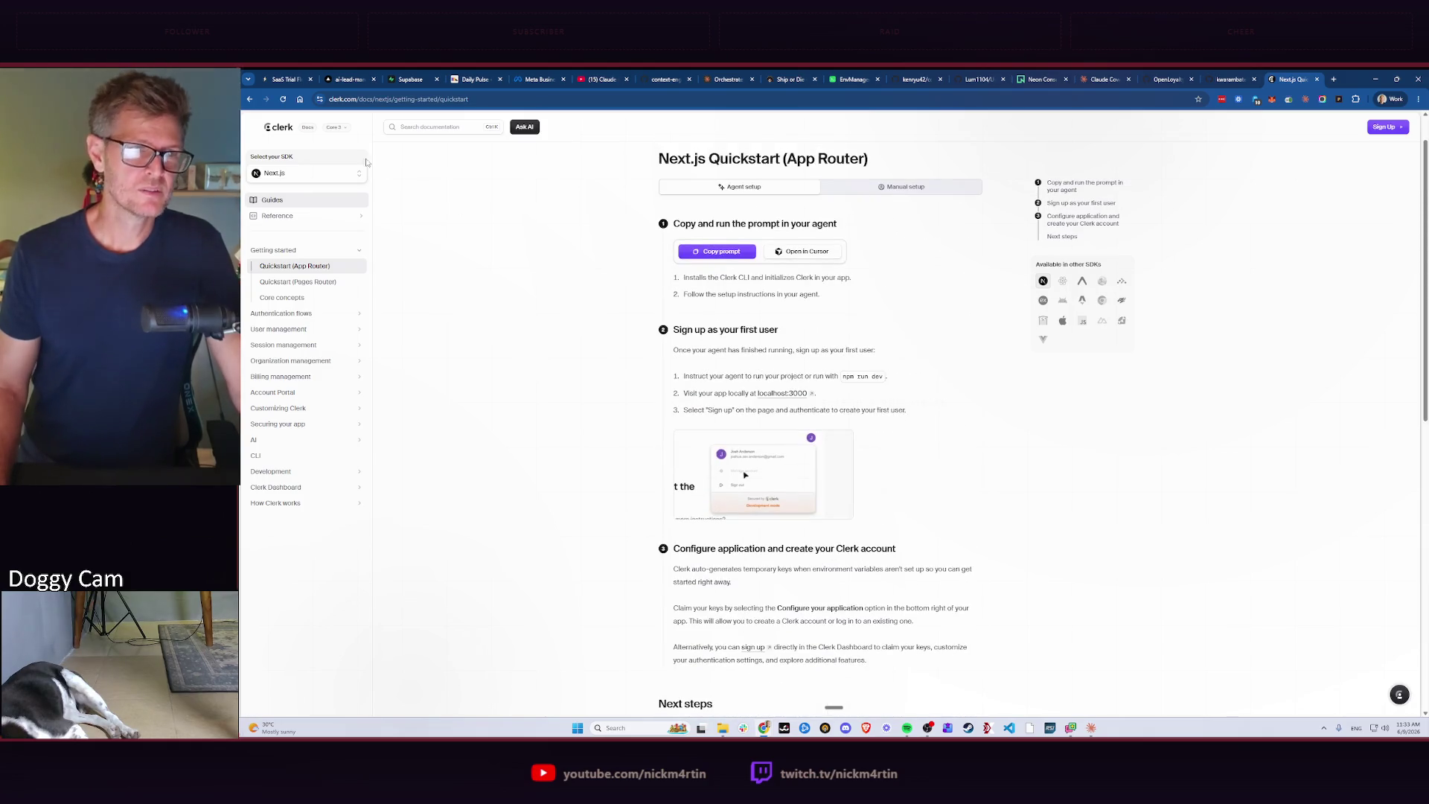
left_click(249, 99)
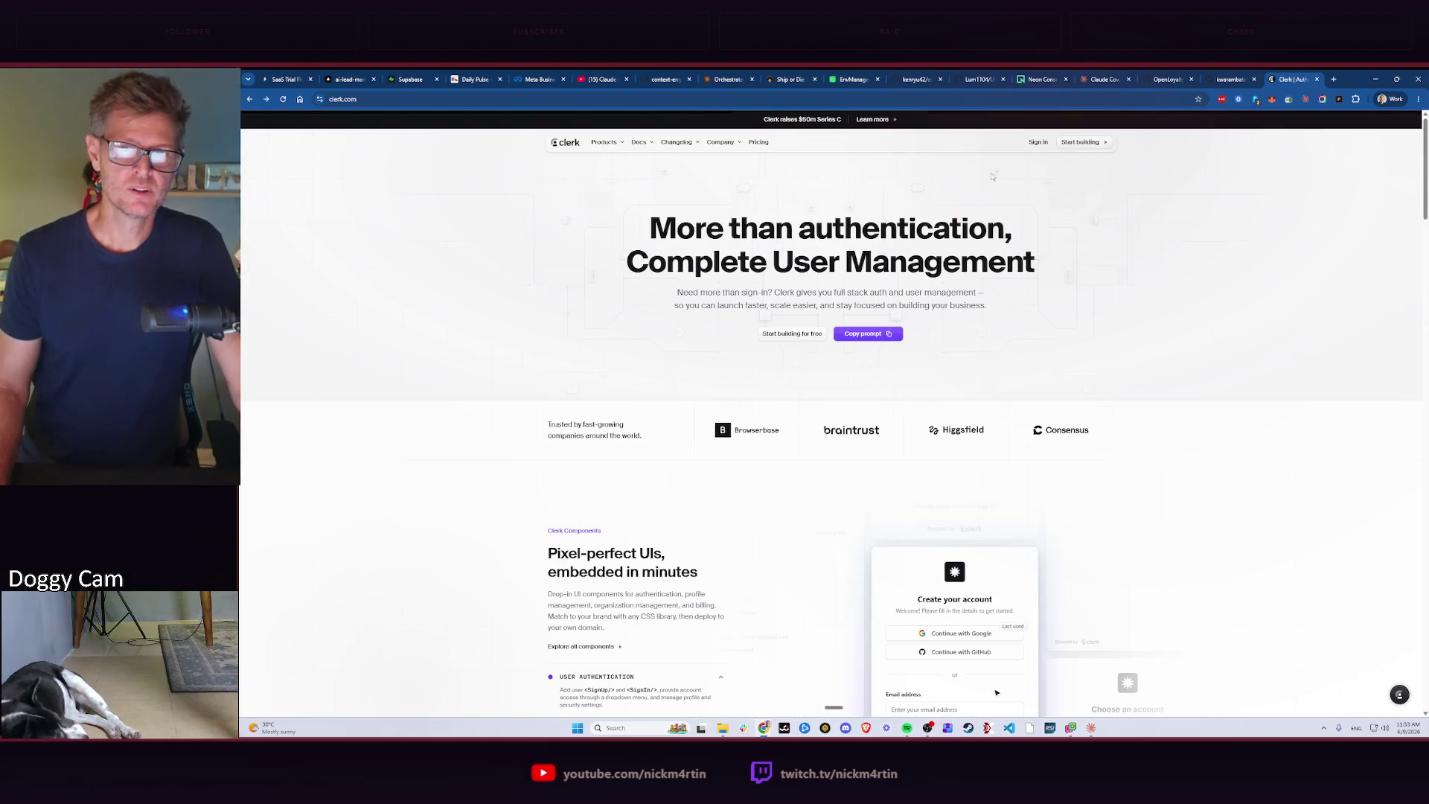
left_click(759, 142)
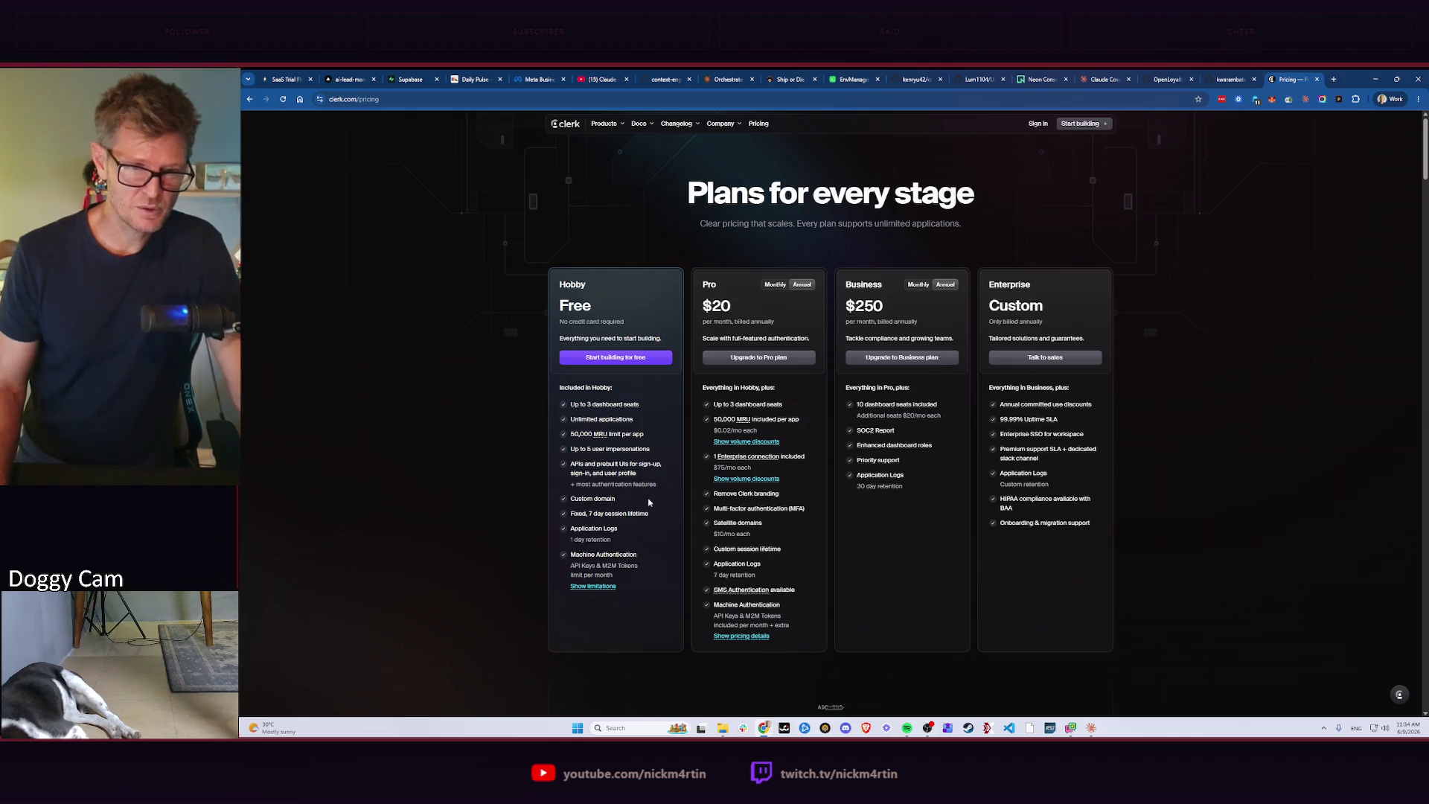
scroll(651, 501, "down", 3)
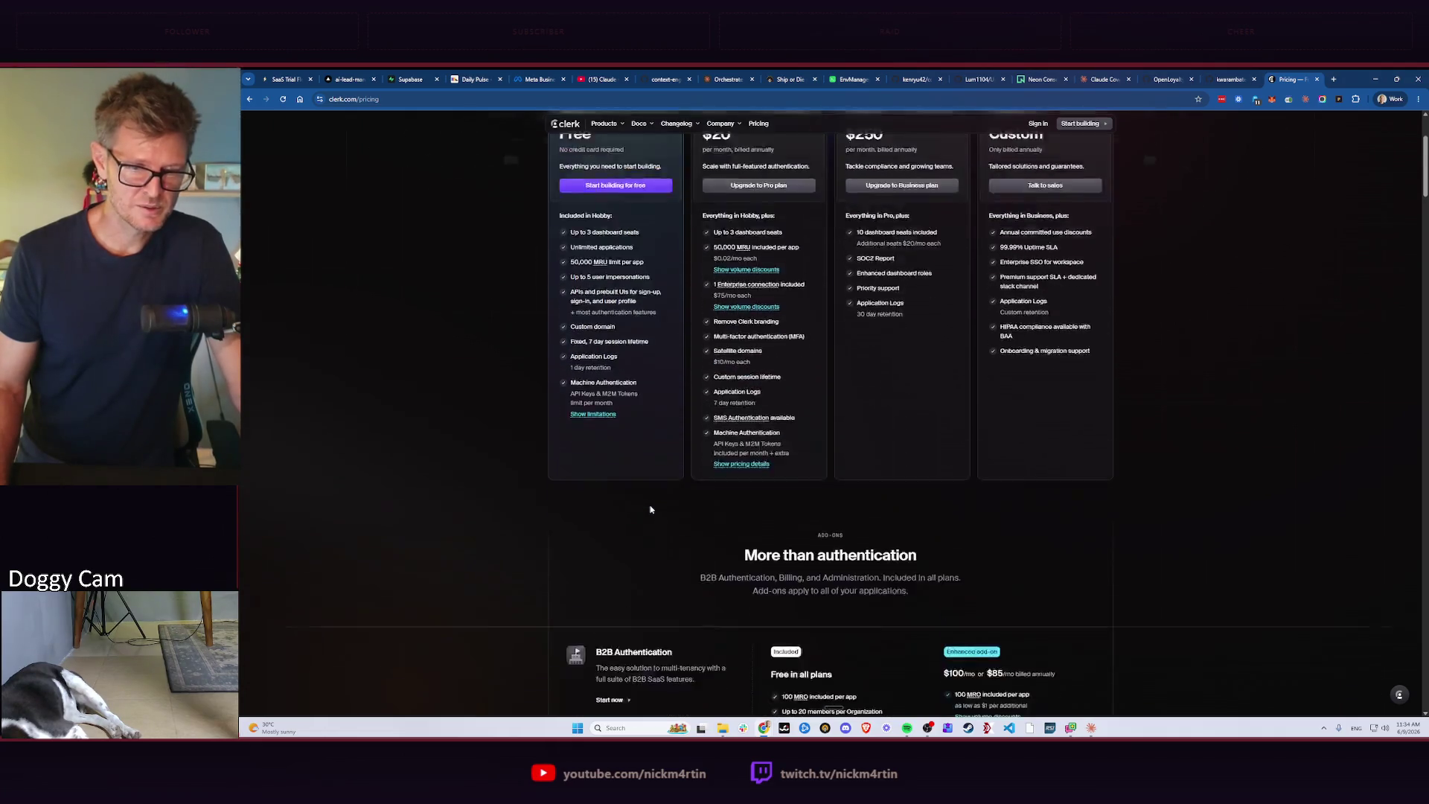
scroll(653, 491, "down", 2)
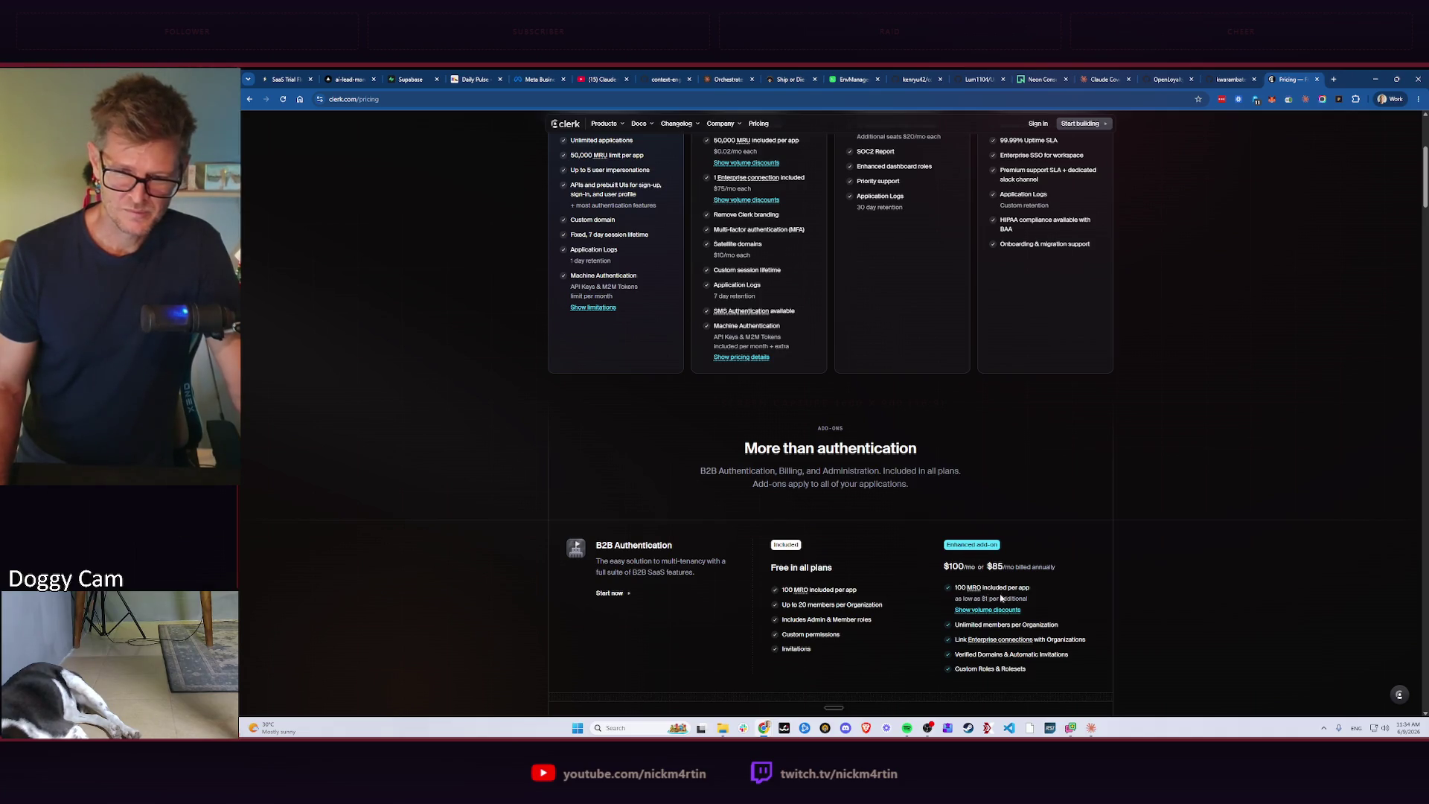
scroll(863, 515, "down", 2)
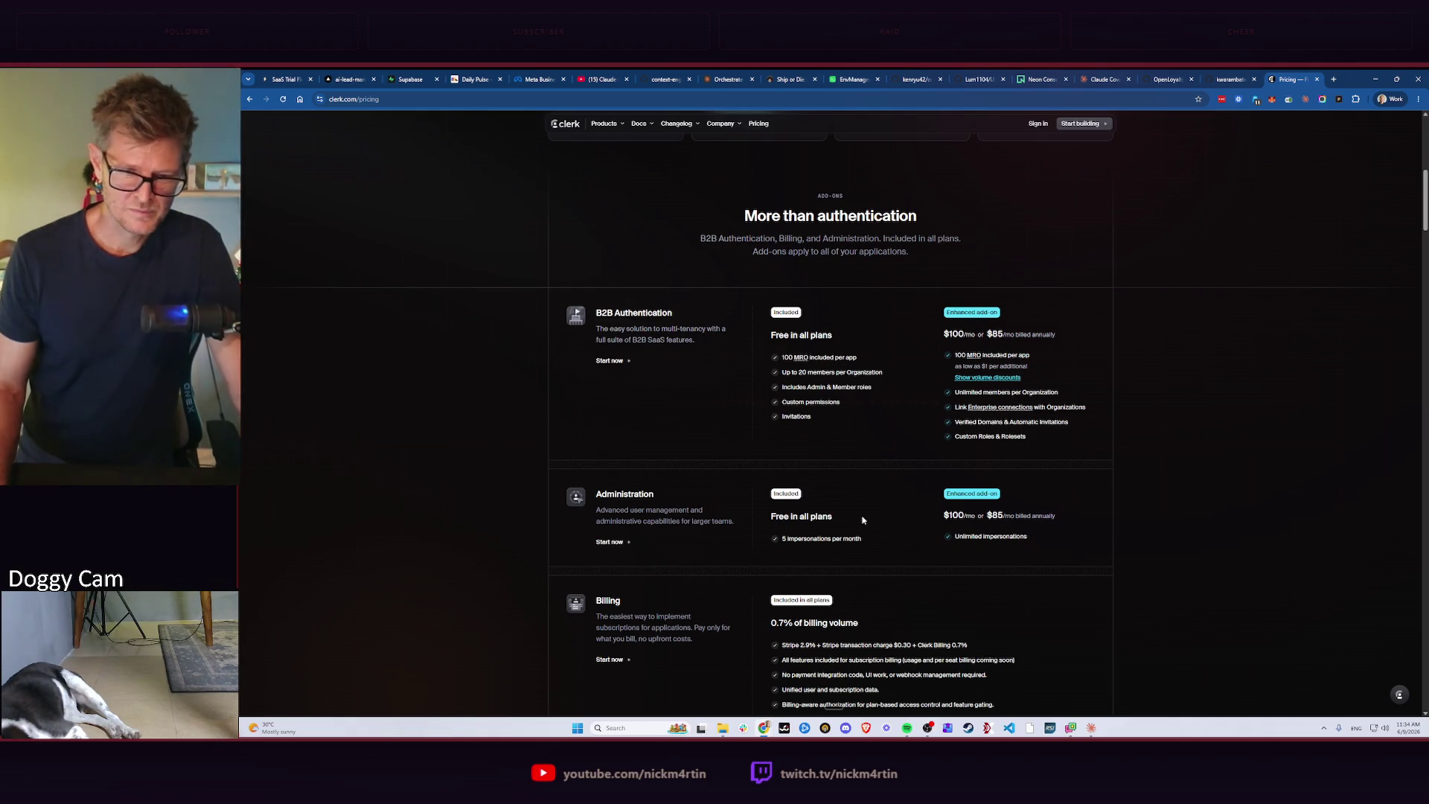
scroll(862, 518, "down", 2)
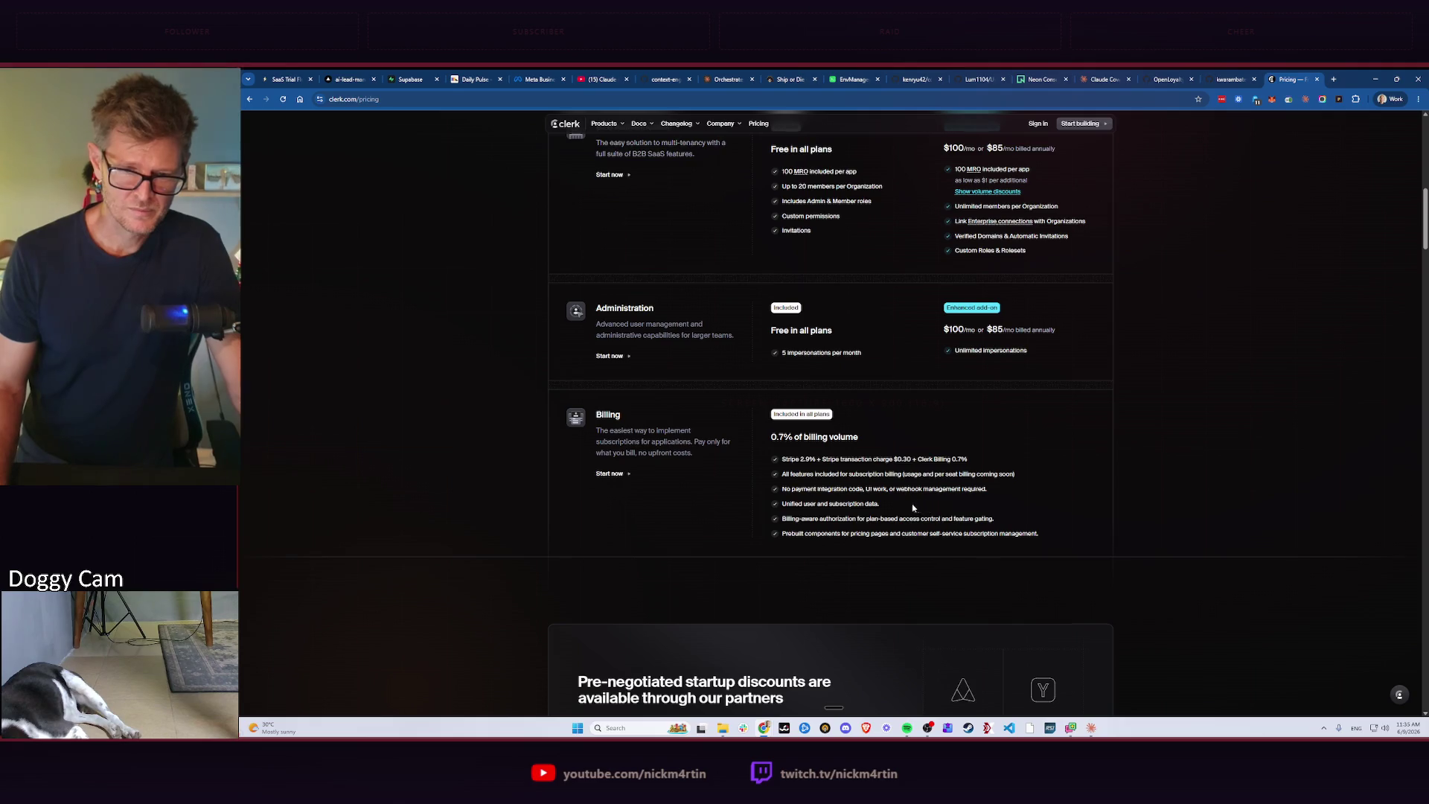
scroll(914, 507, "down", 2)
scroll(897, 503, "down", 1)
scroll(883, 510, "down", 1)
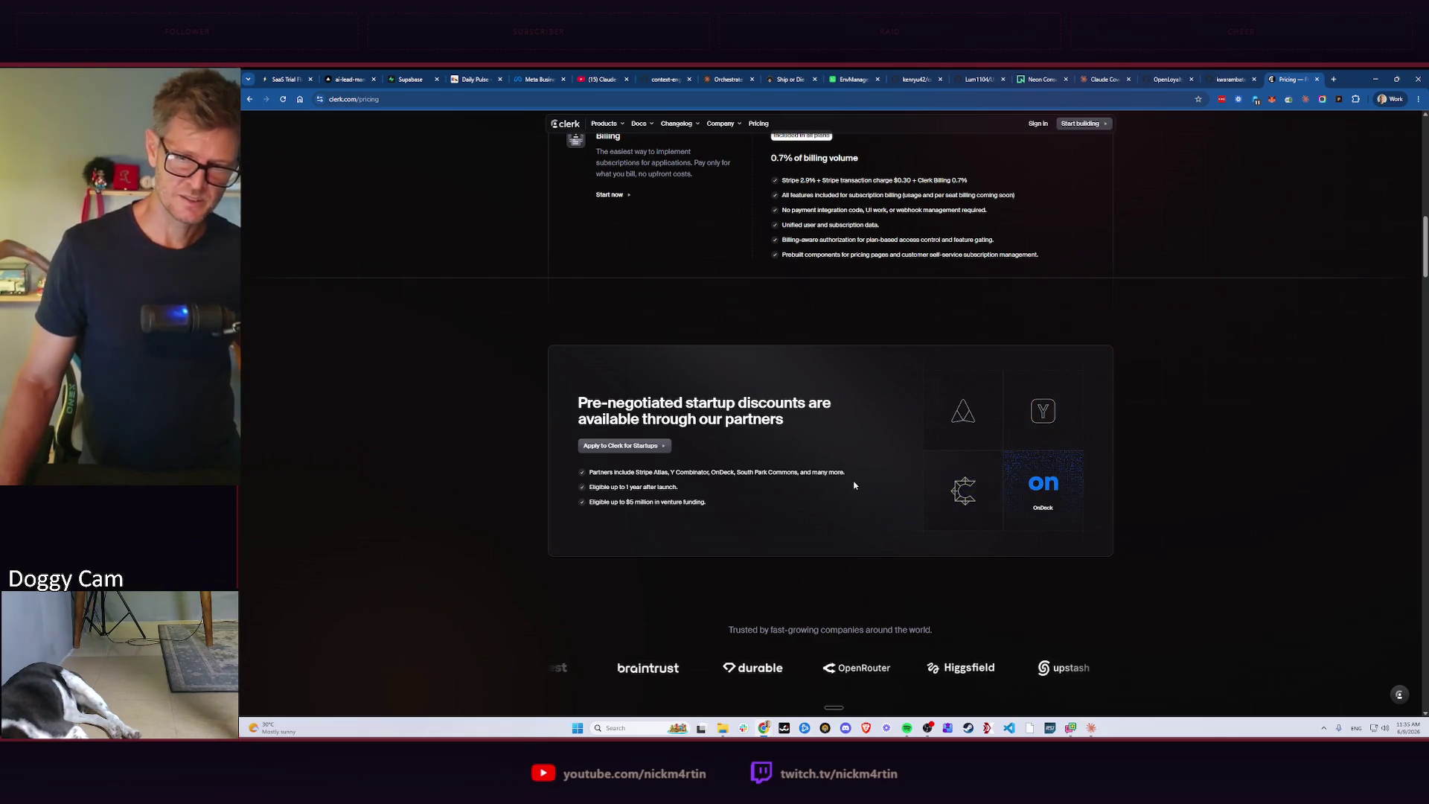
scroll(855, 485, "down", 2)
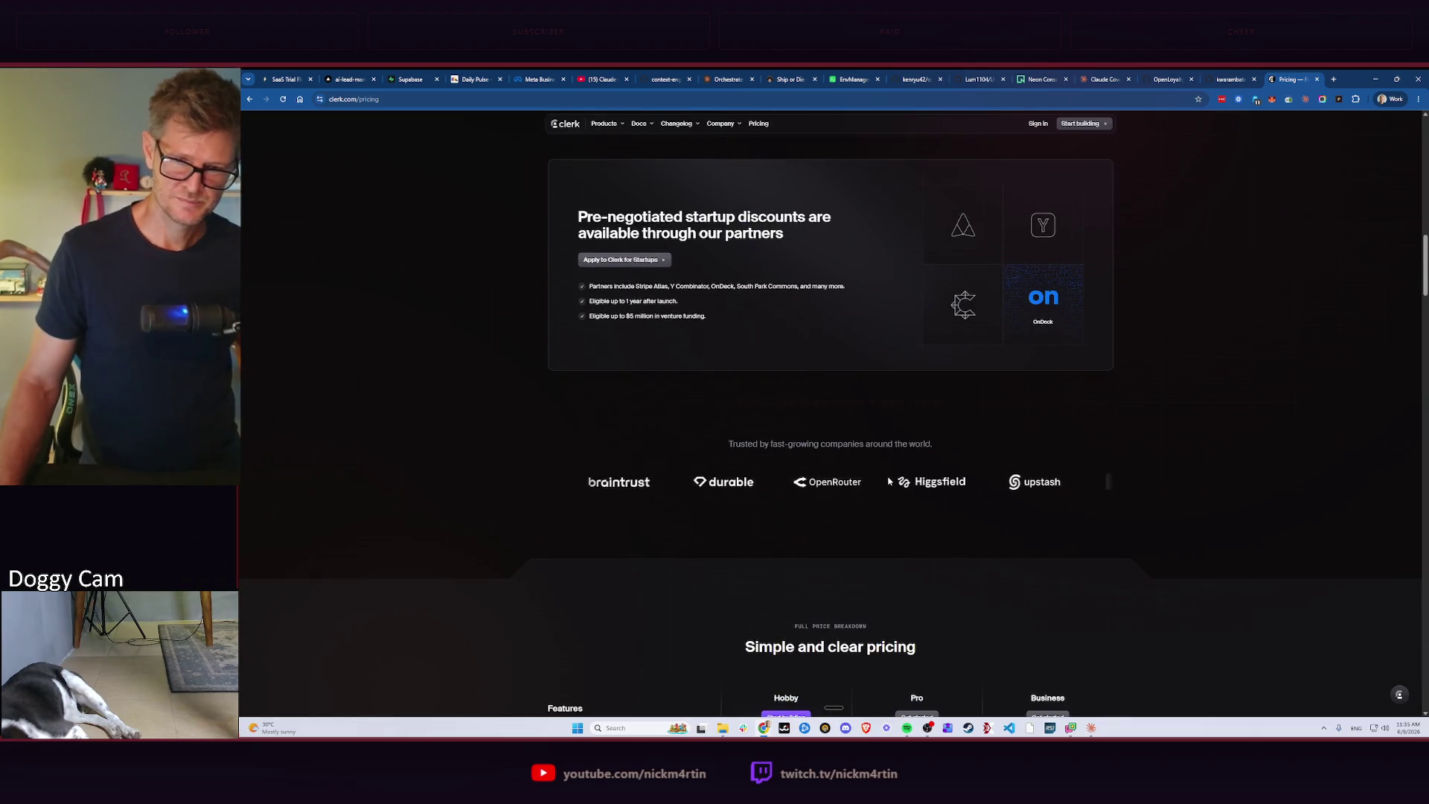
scroll(889, 481, "down", 2)
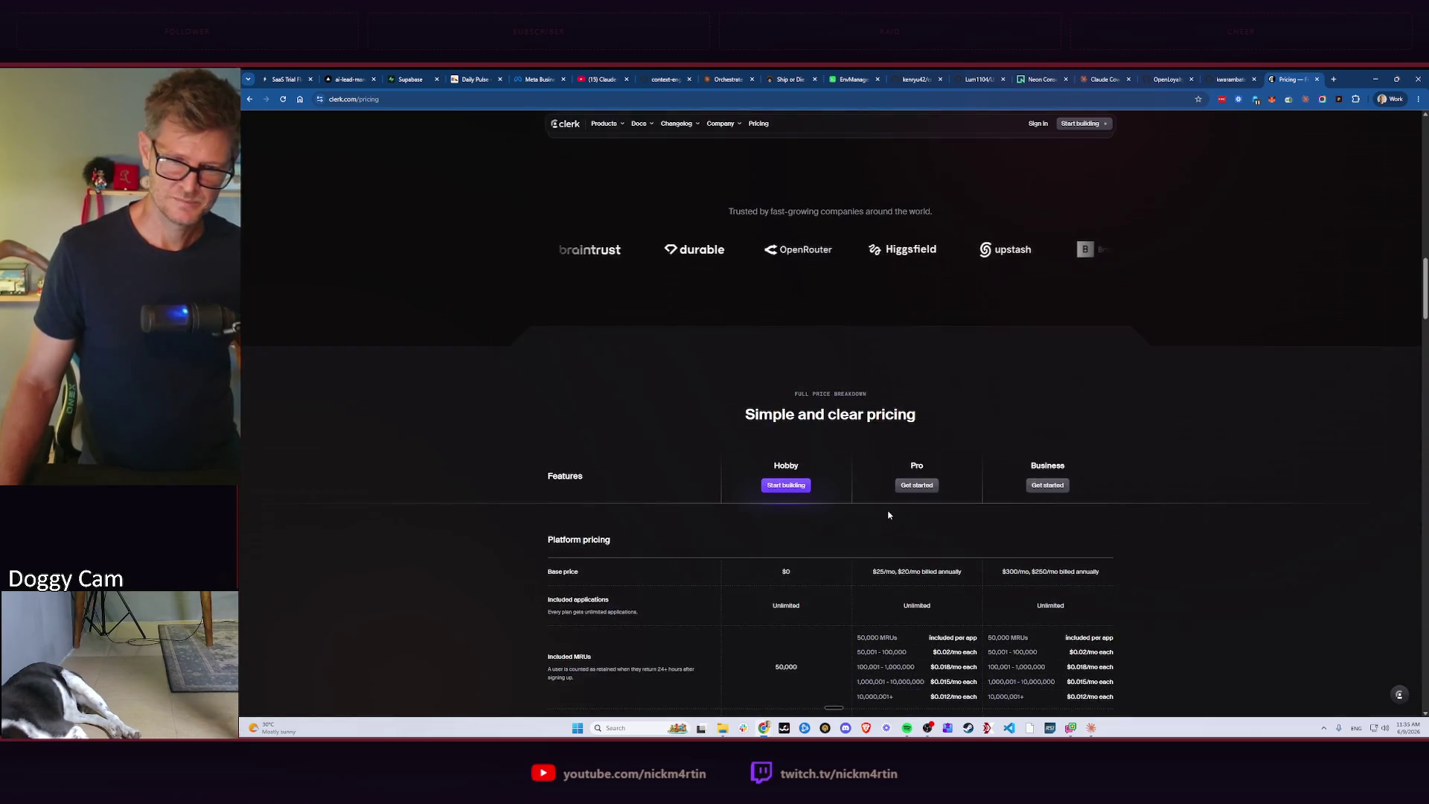
scroll(888, 514, "down", 2)
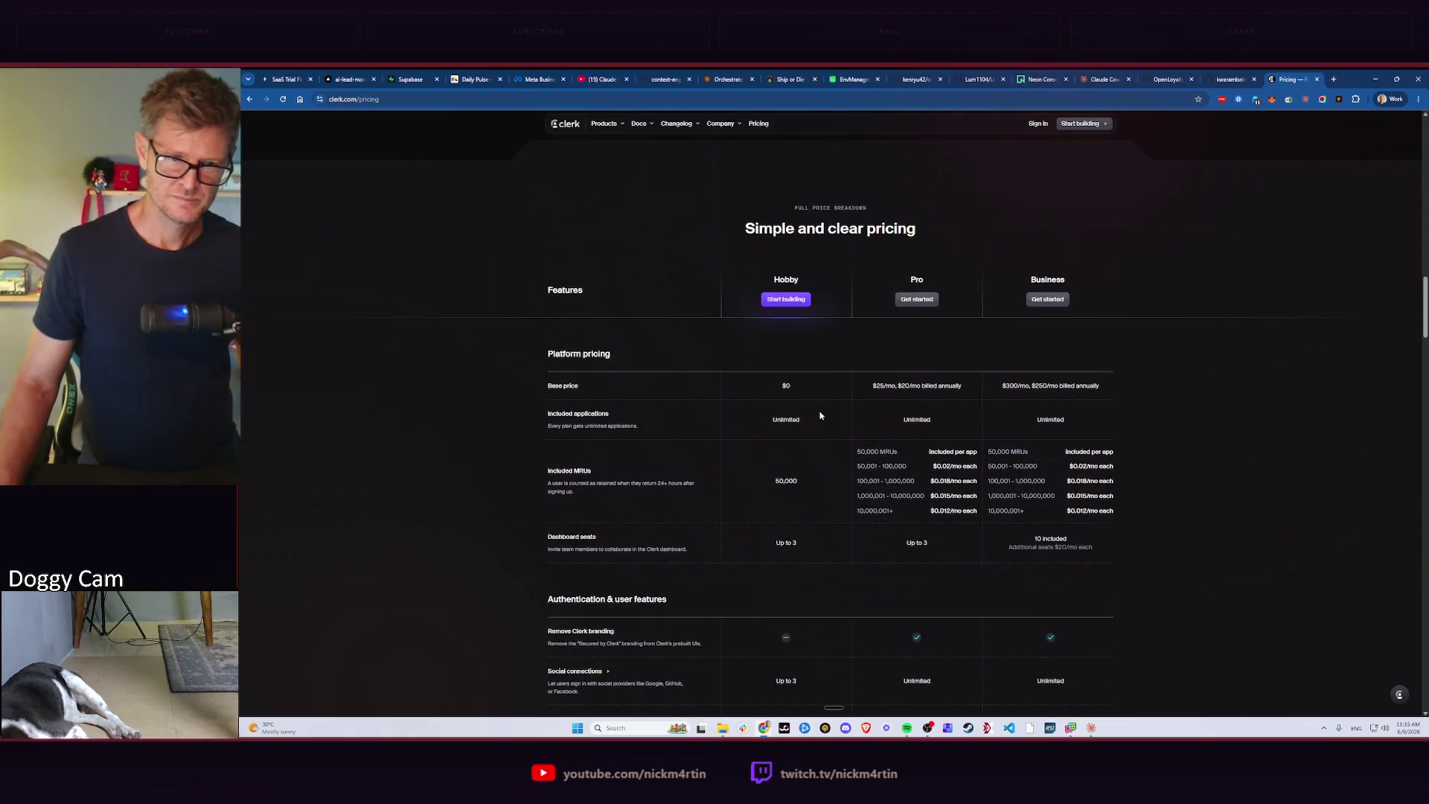
scroll(817, 419, "down", 1)
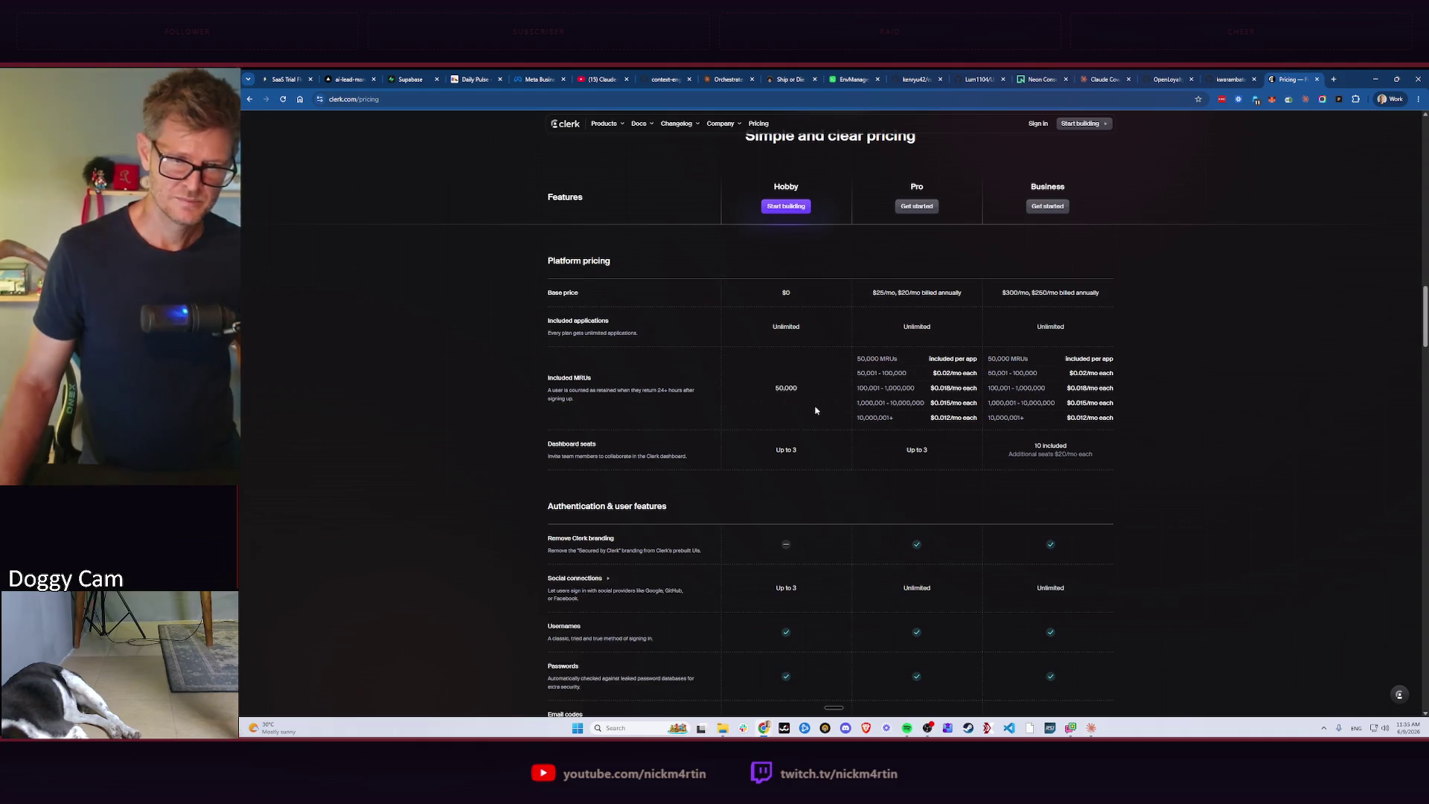
scroll(815, 410, "down", 1)
scroll(815, 396, "down", 1)
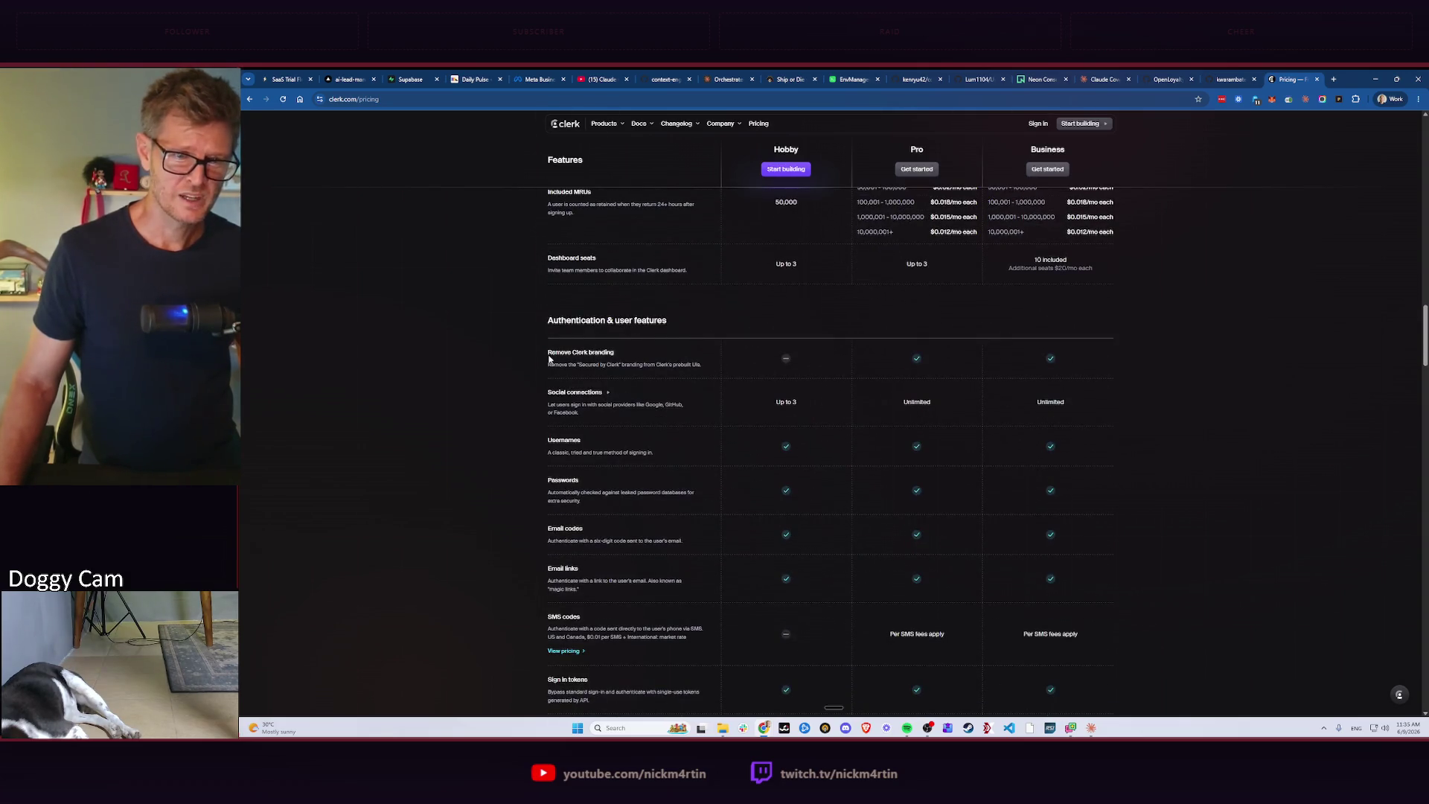
Note the Remove Clerk branding feature and select the clerk.com/pricing address to copy.
left_click_drag(549, 358, 702, 371)
left_click(637, 354)
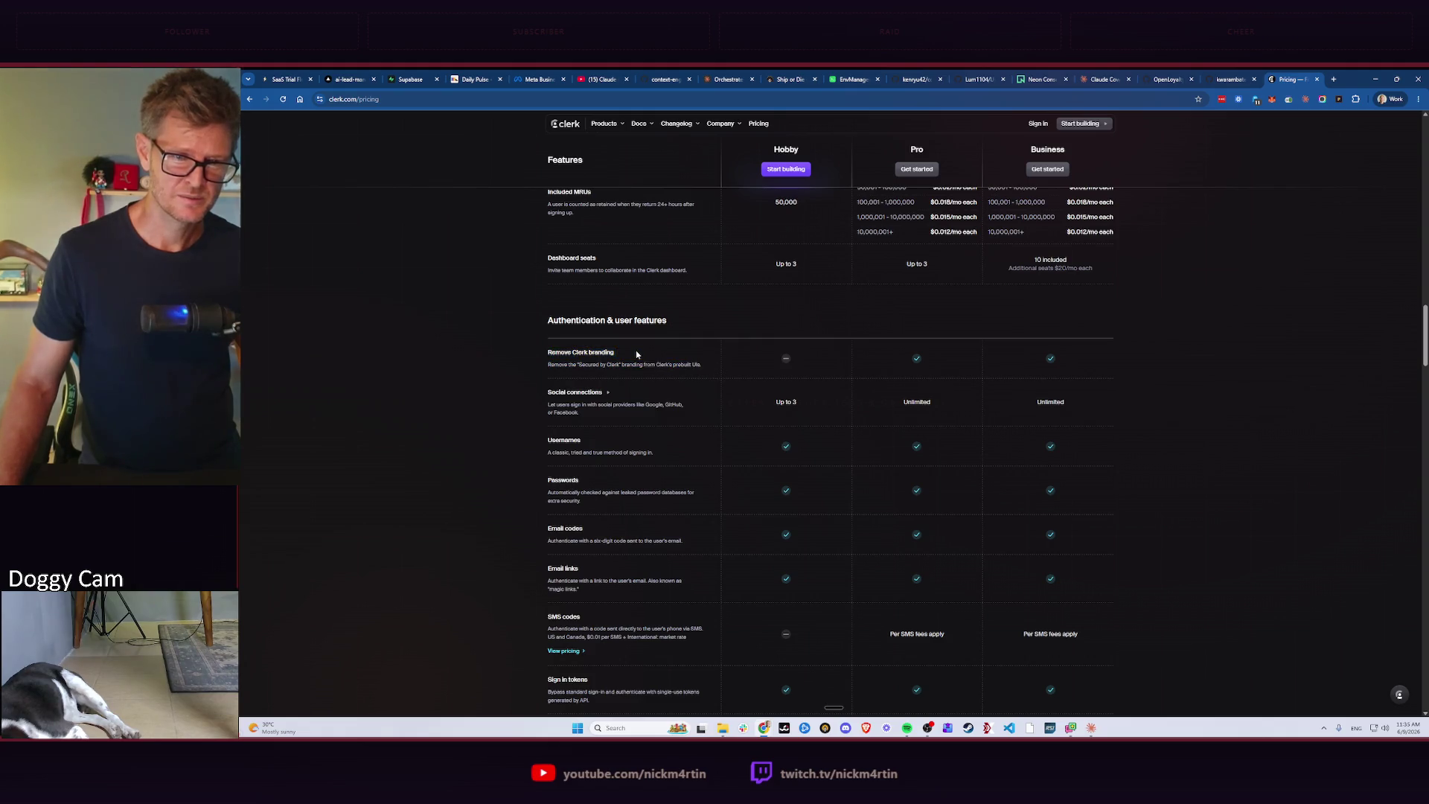
scroll(962, 368, "up", 2)
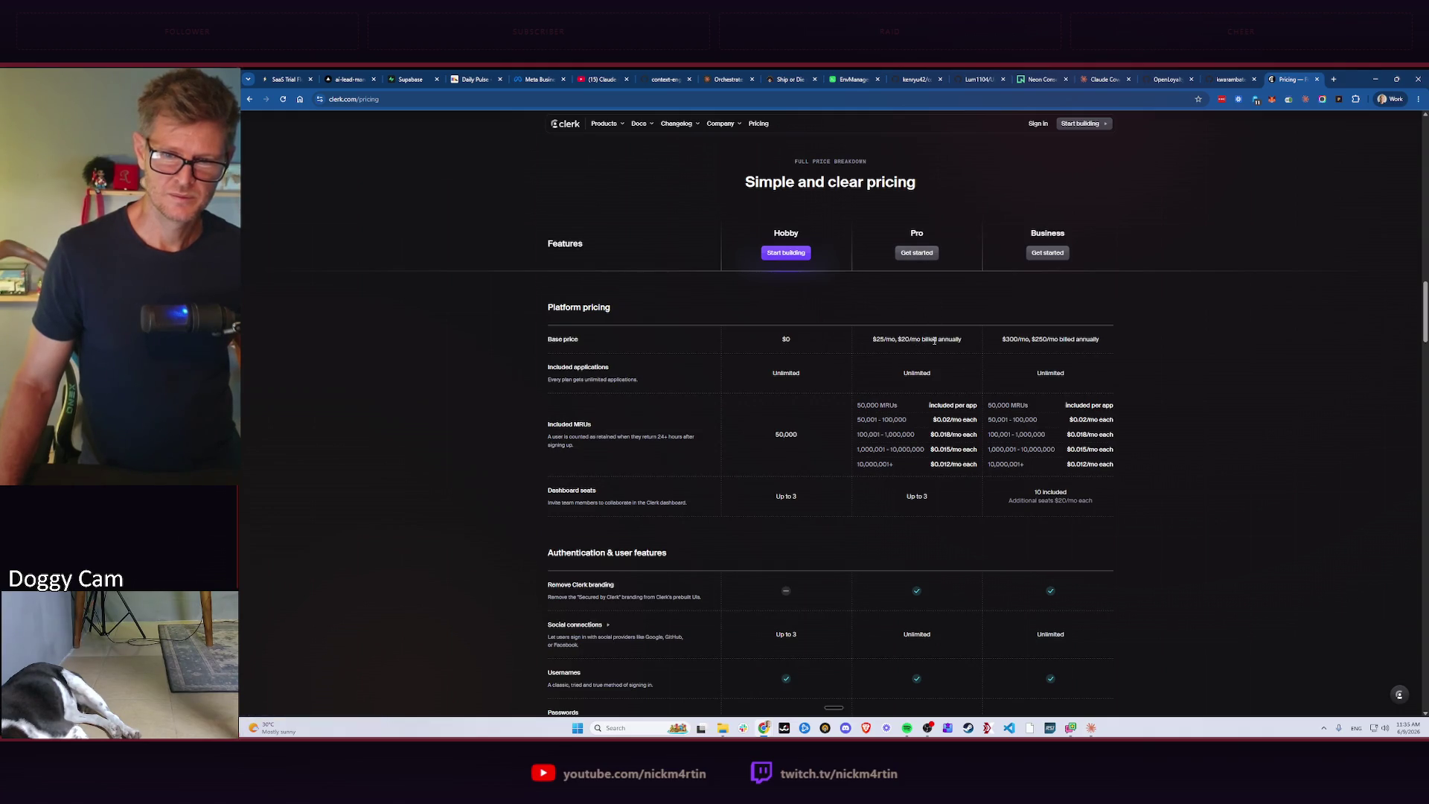
scroll(926, 469, "down", 2)
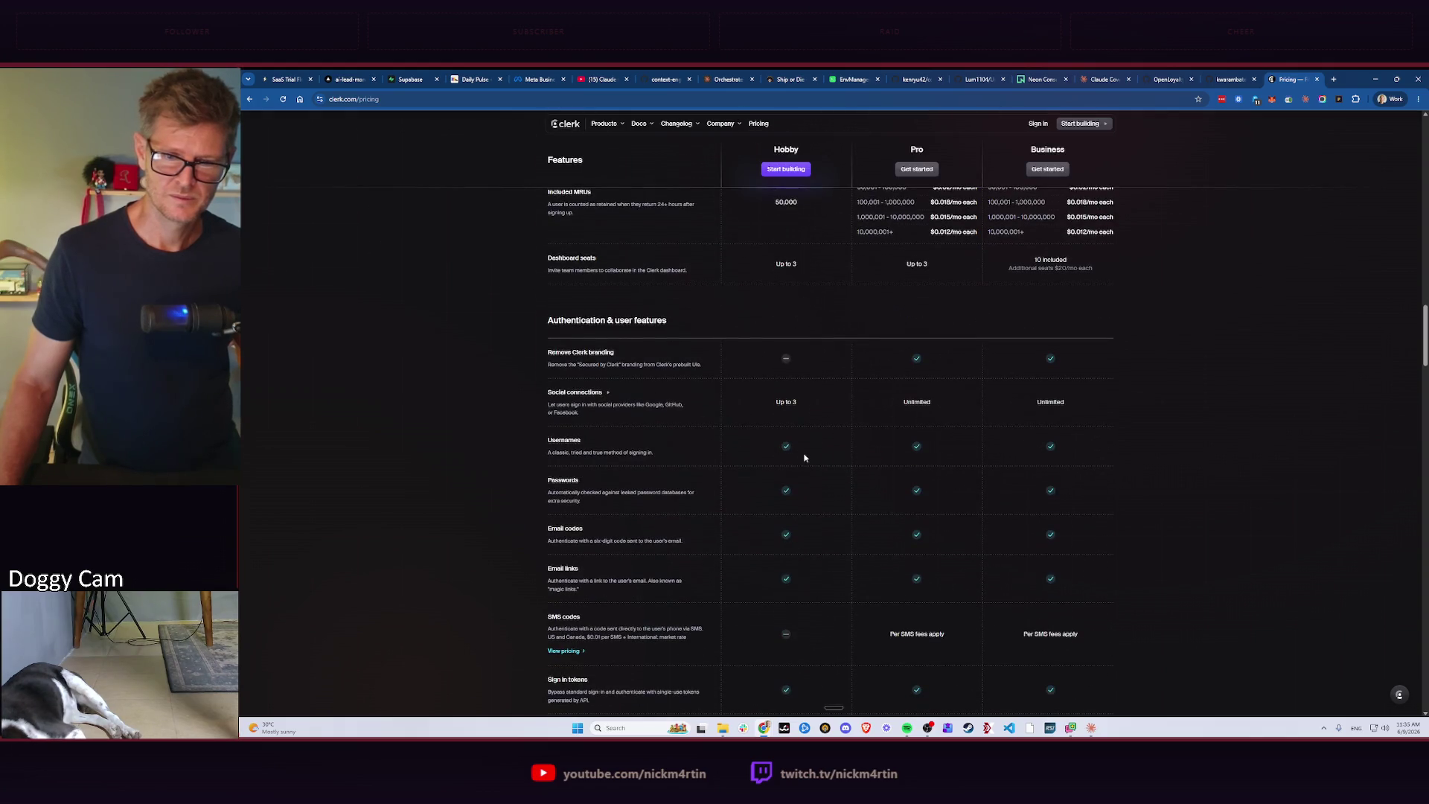
scroll(805, 457, "down", 2)
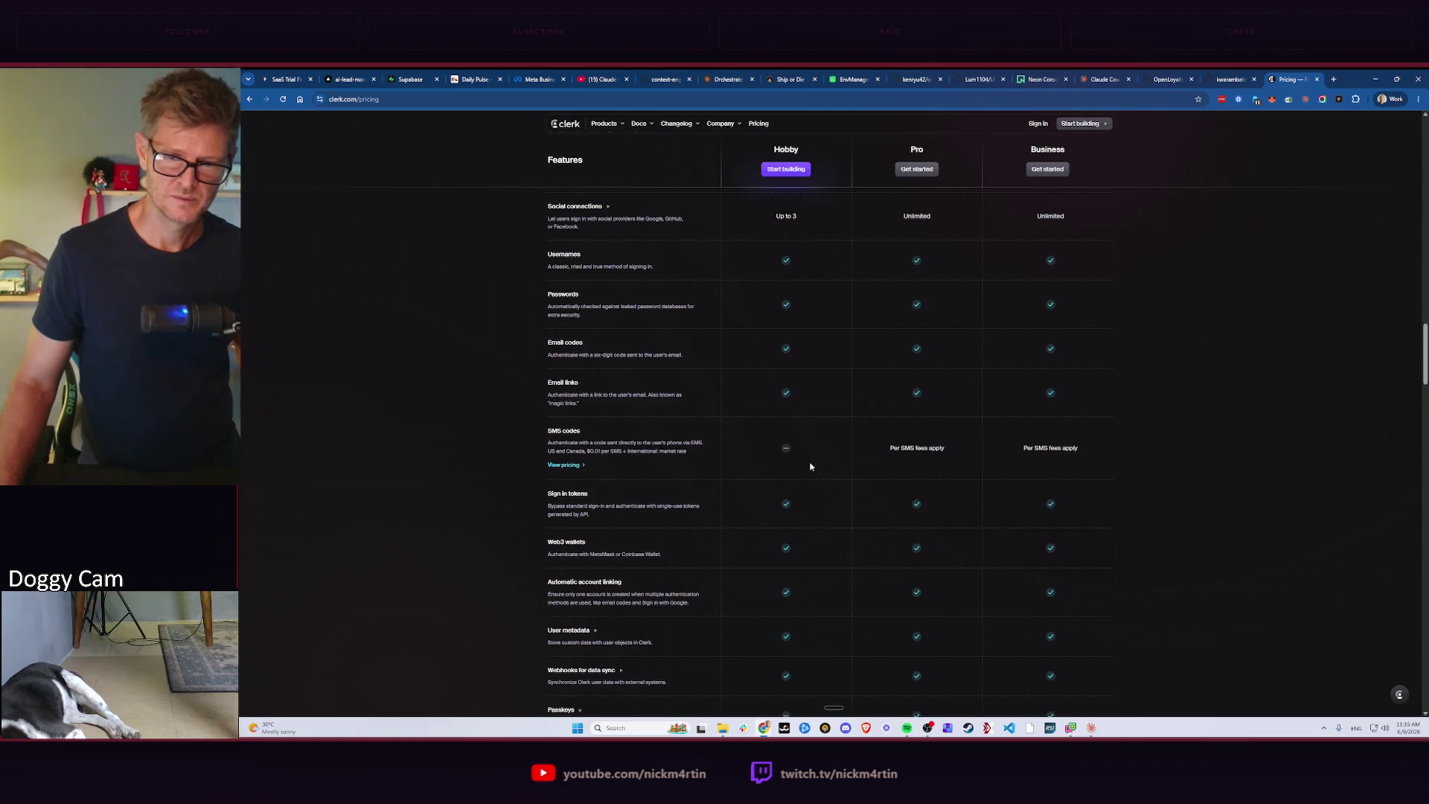
scroll(811, 466, "down", 1)
scroll(810, 424, "down", 1)
scroll(797, 460, "down", 2)
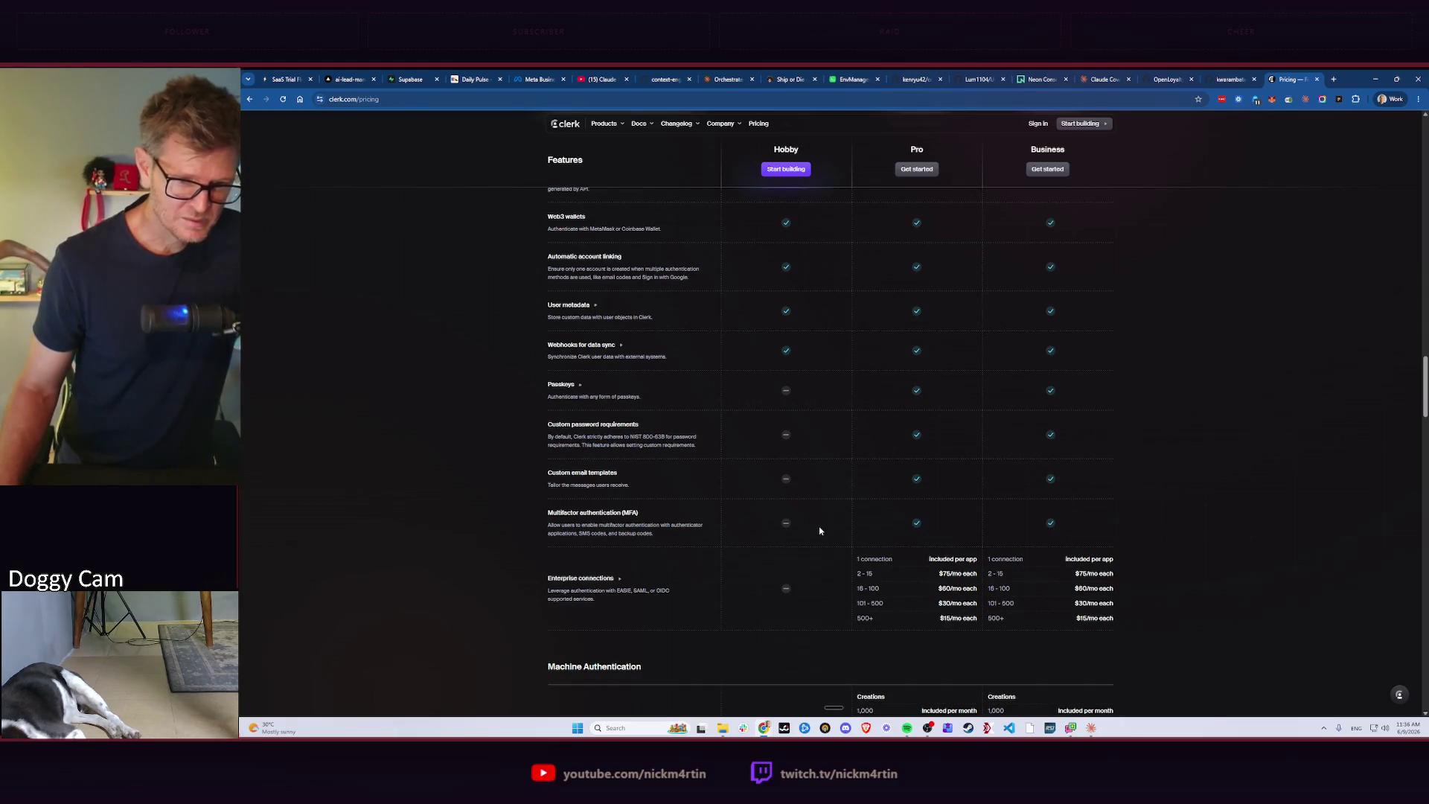
scroll(819, 526, "down", 2)
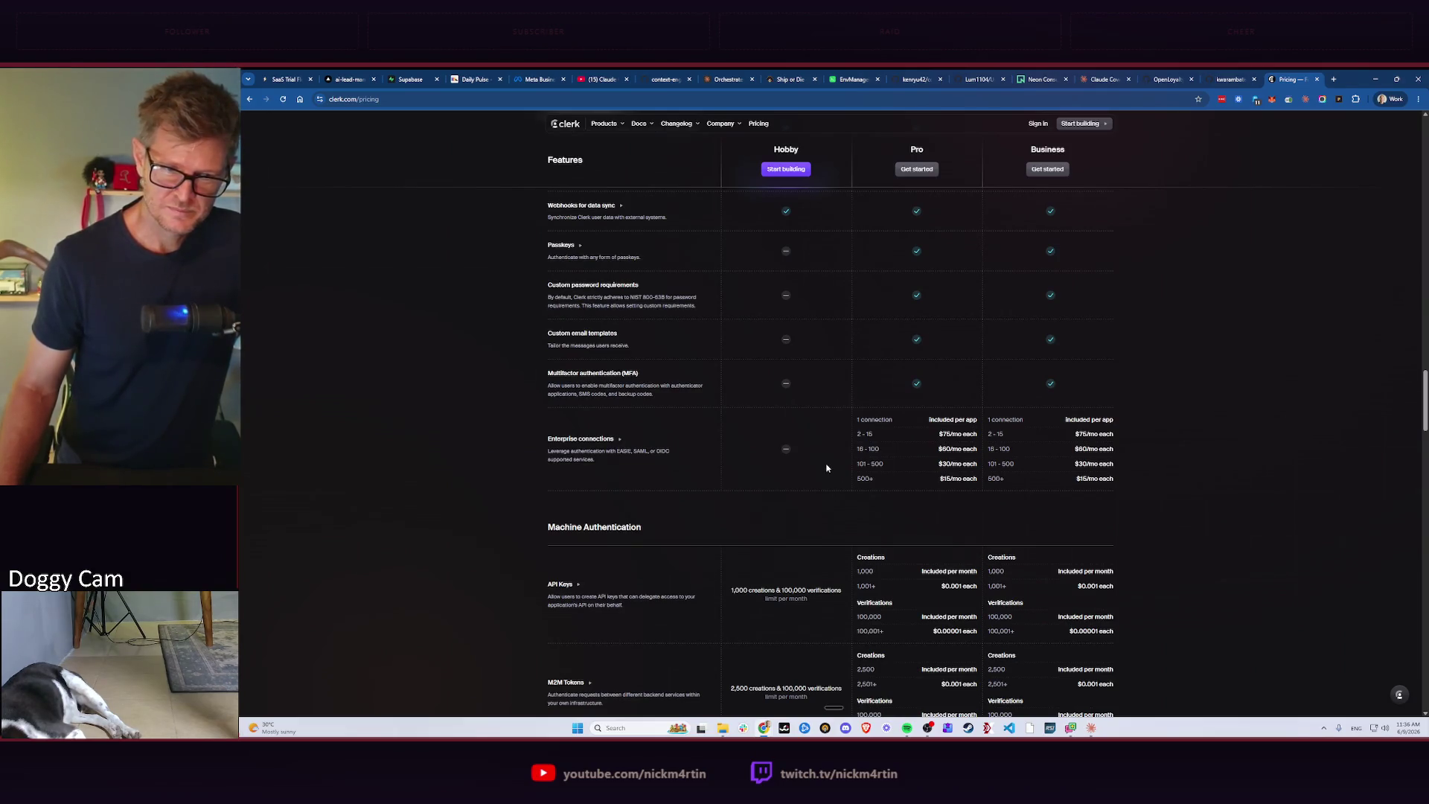
scroll(827, 468, "down", 2)
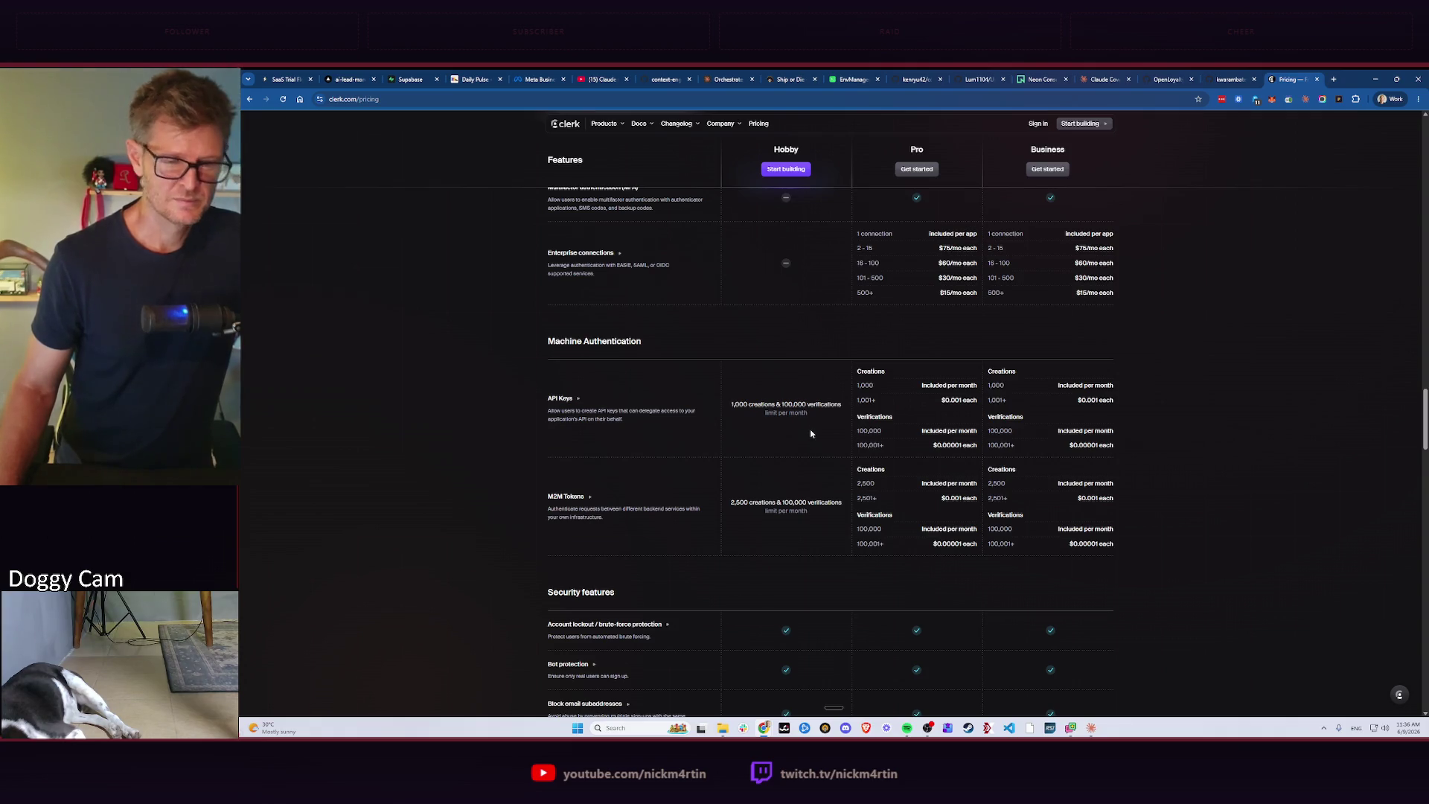
scroll(813, 433, "down", 4)
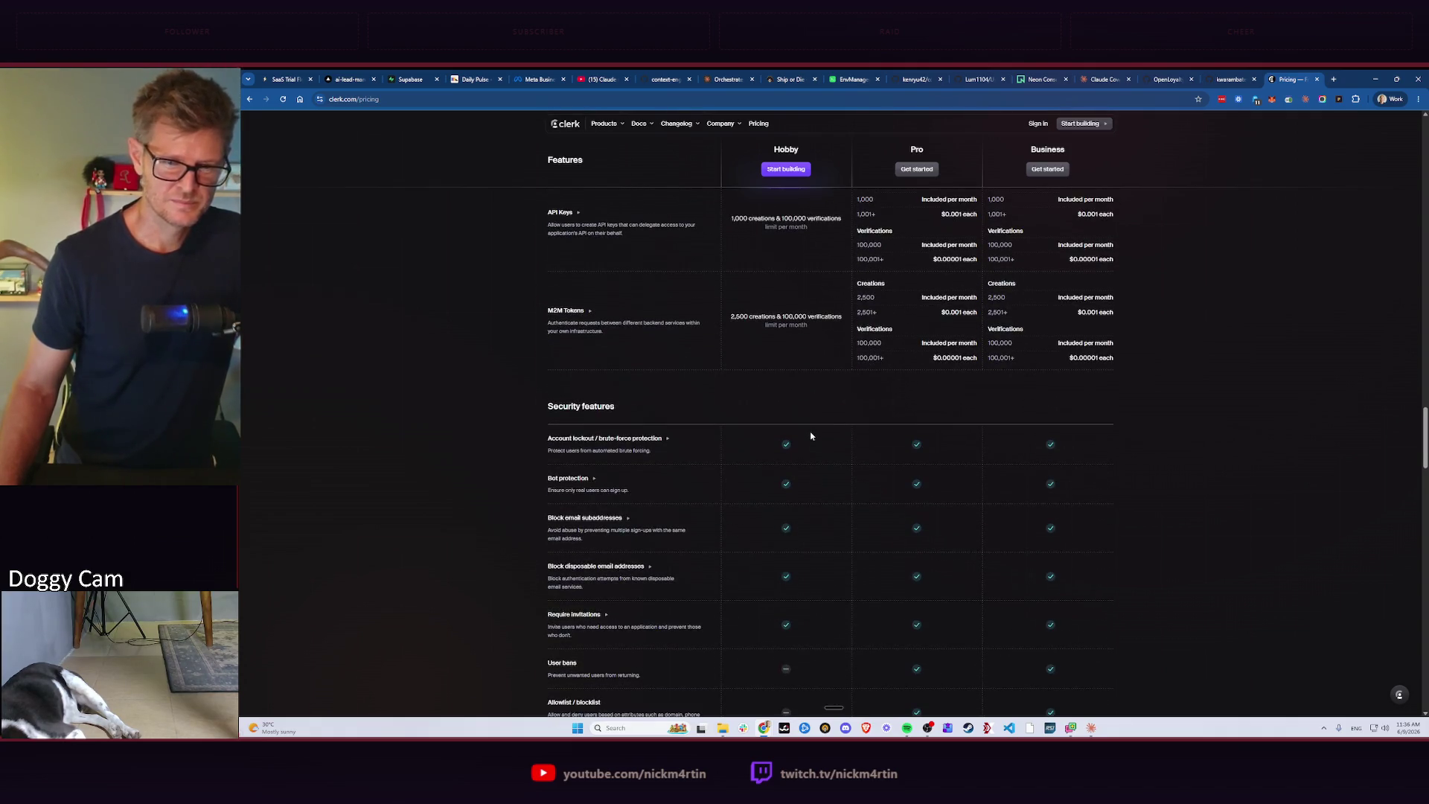
scroll(811, 435, "down", 5)
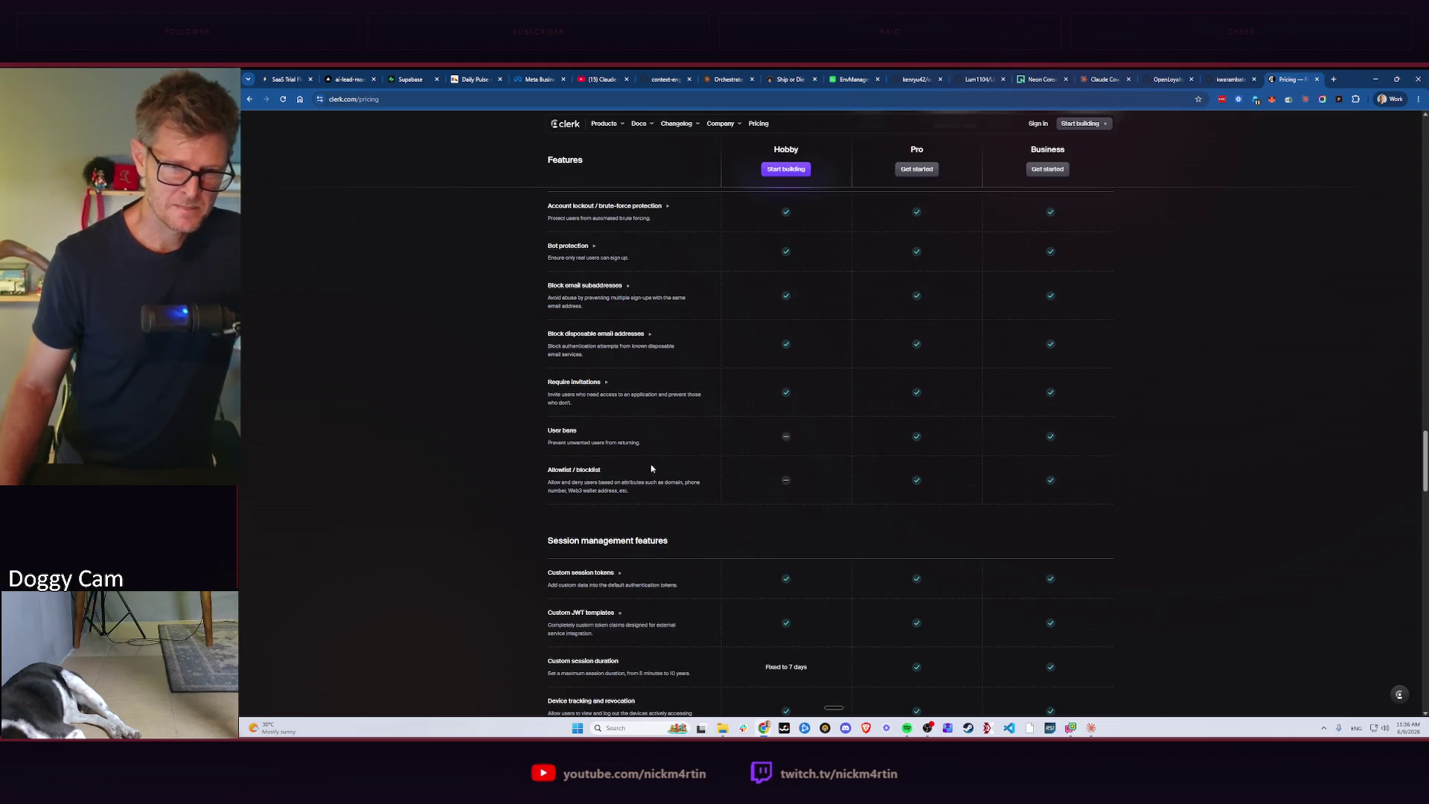
scroll(757, 460, "down", 5)
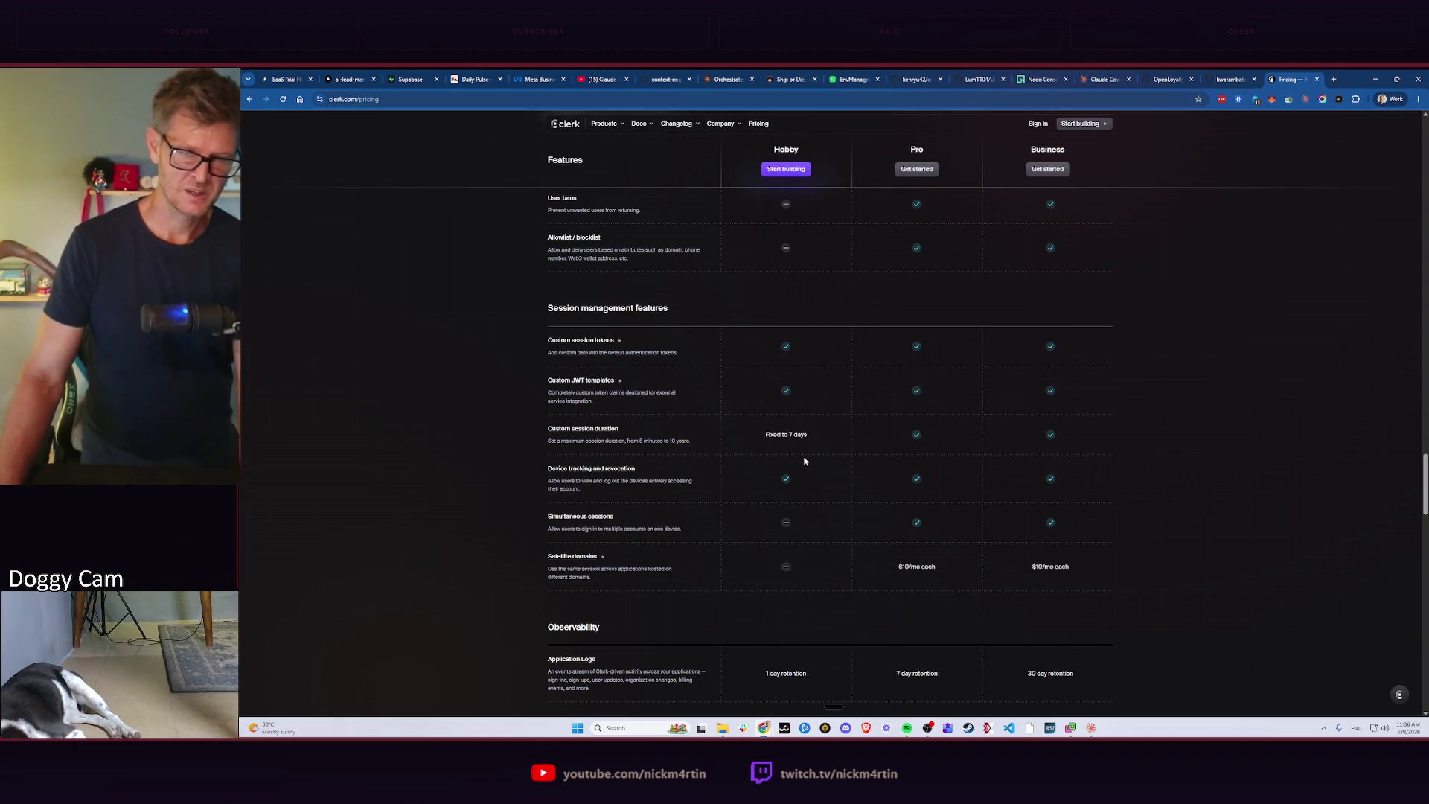
left_click(446, 98)
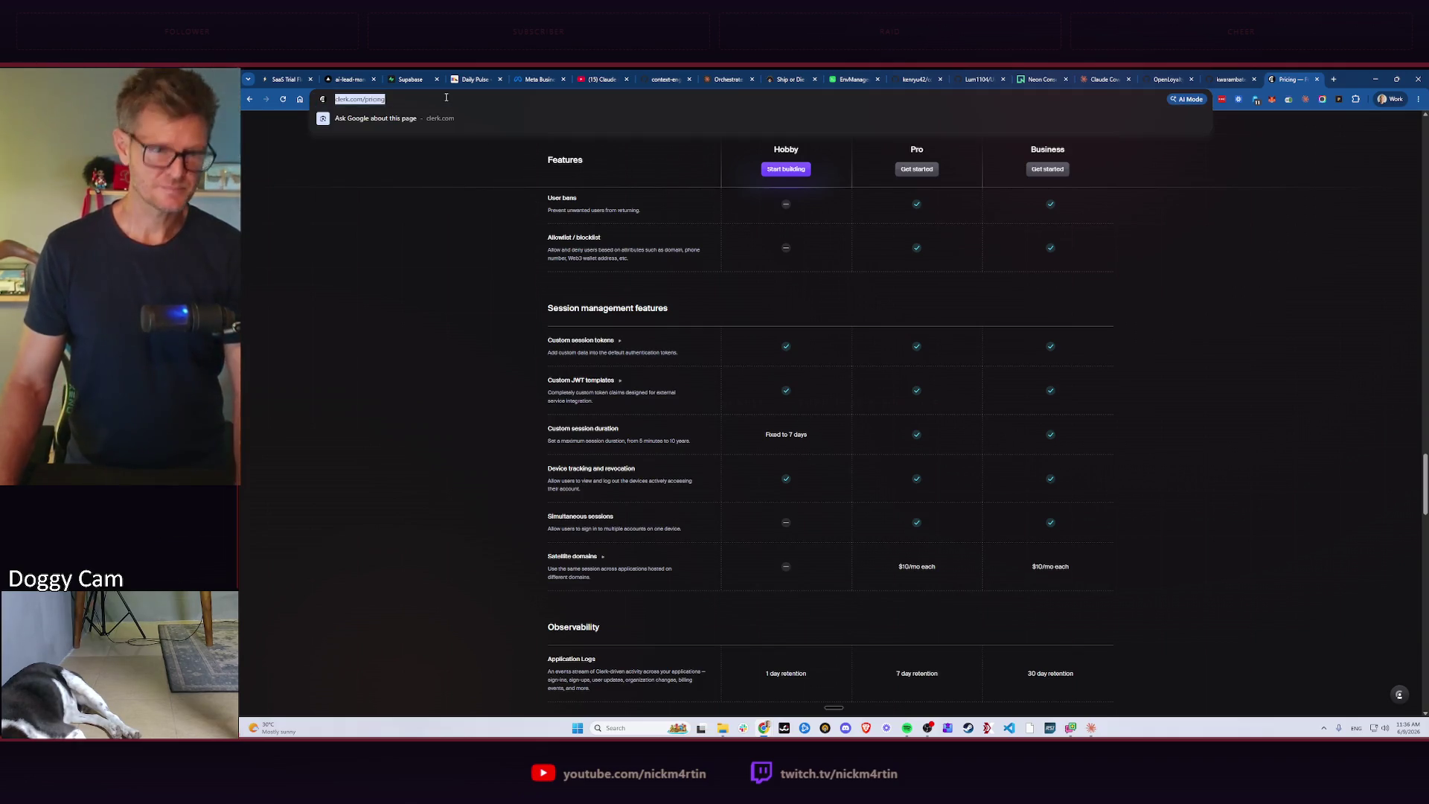
Send Claude a request to flag issues on clerk.com/pricing before the first CLink demo.
key("alt+Tab")
key("alt+Tab")
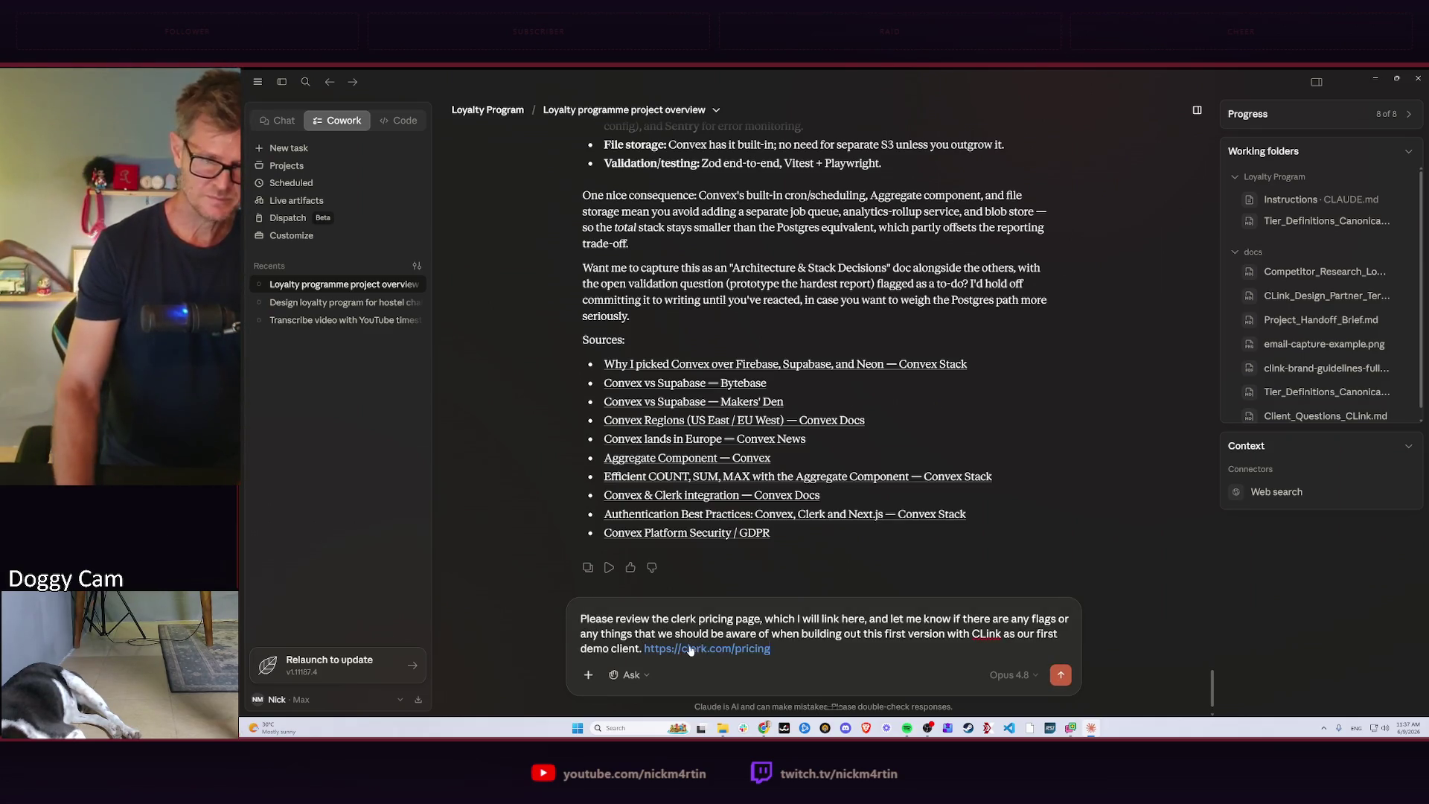
key("Return")
scroll(859, 364, "down", 2)
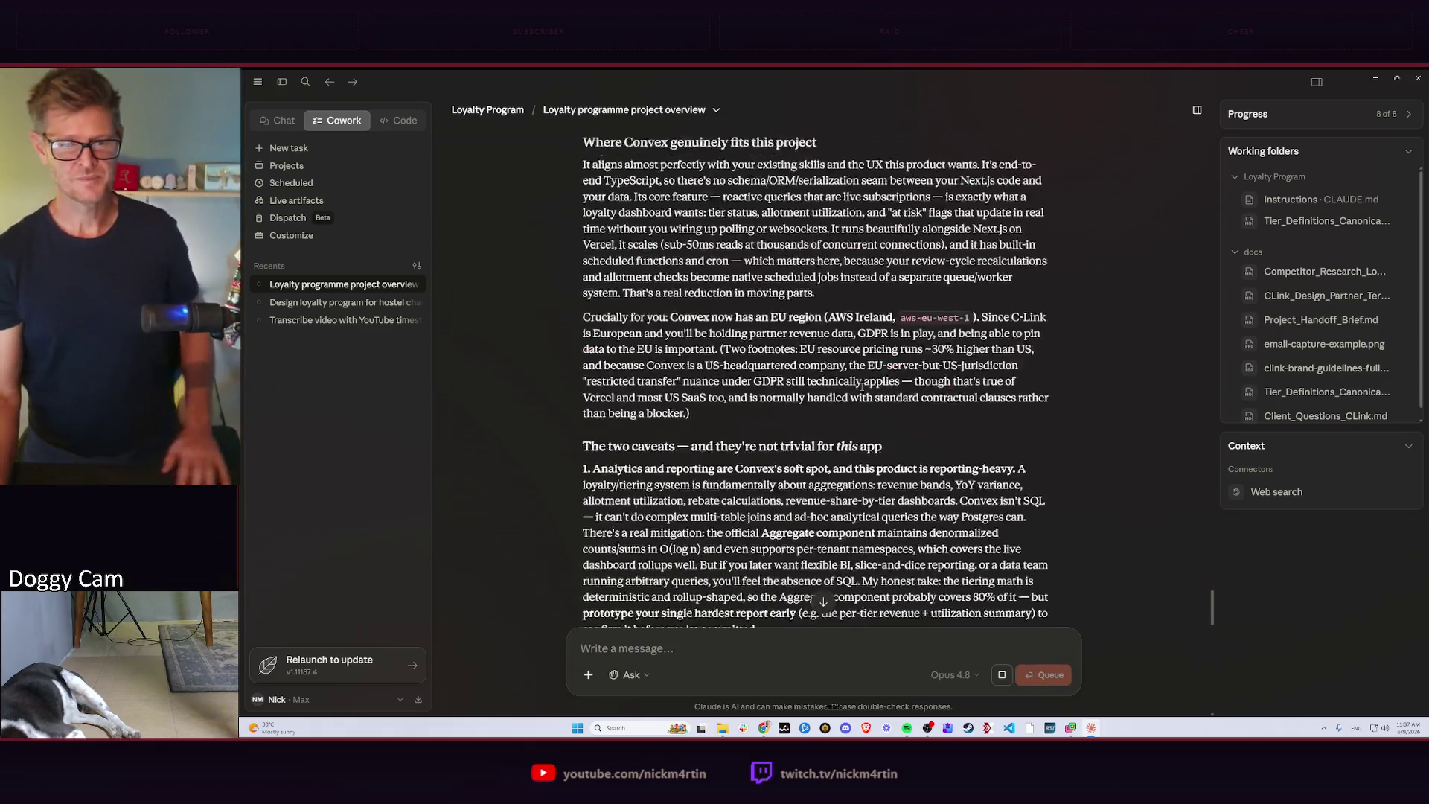
scroll(859, 364, "down", 5)
scroll(860, 364, "down", 5)
scroll(861, 364, "down", 3)
scroll(872, 366, "up", 4)
scroll(881, 368, "up", 2)
scroll(882, 369, "up", 2)
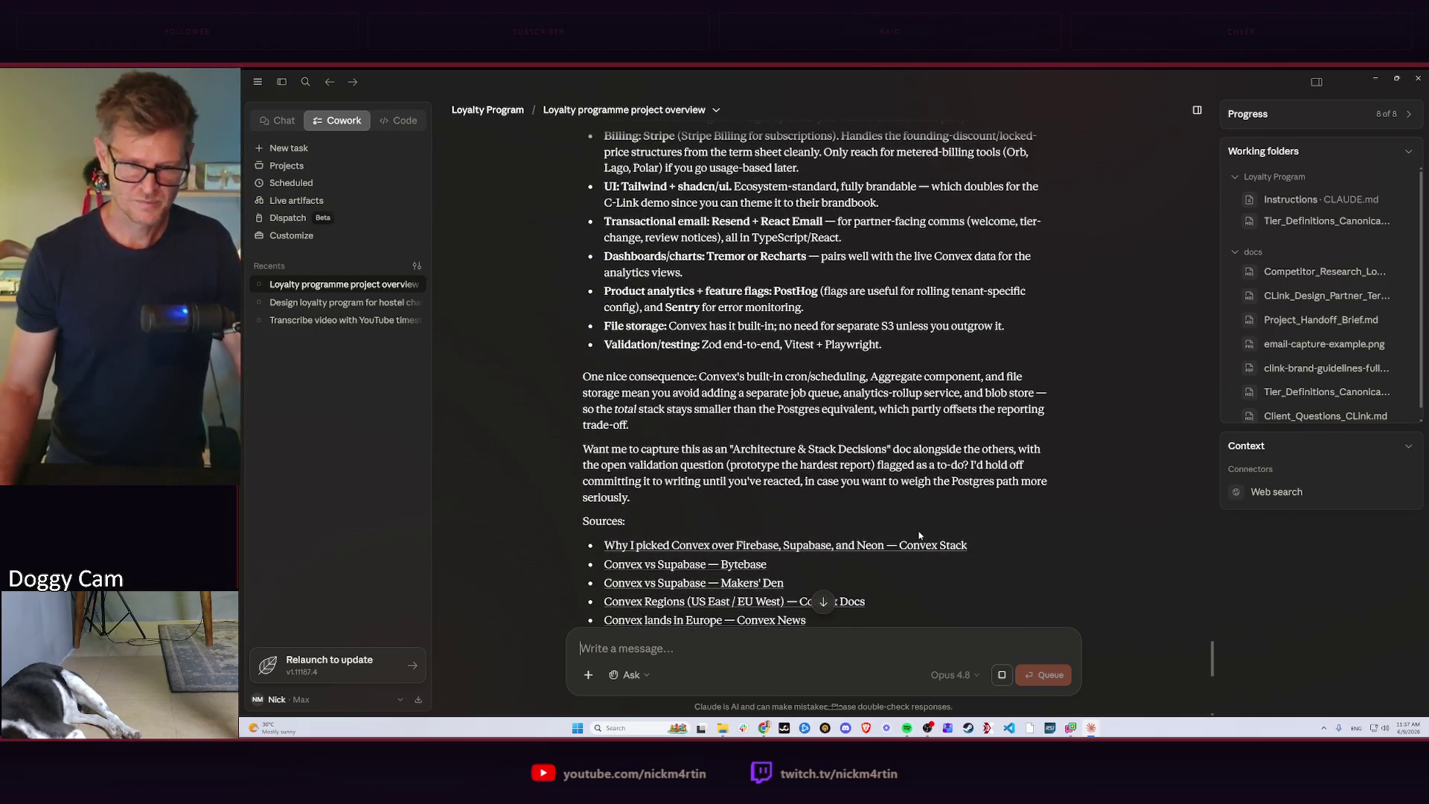
scroll(885, 532, "down", 2)
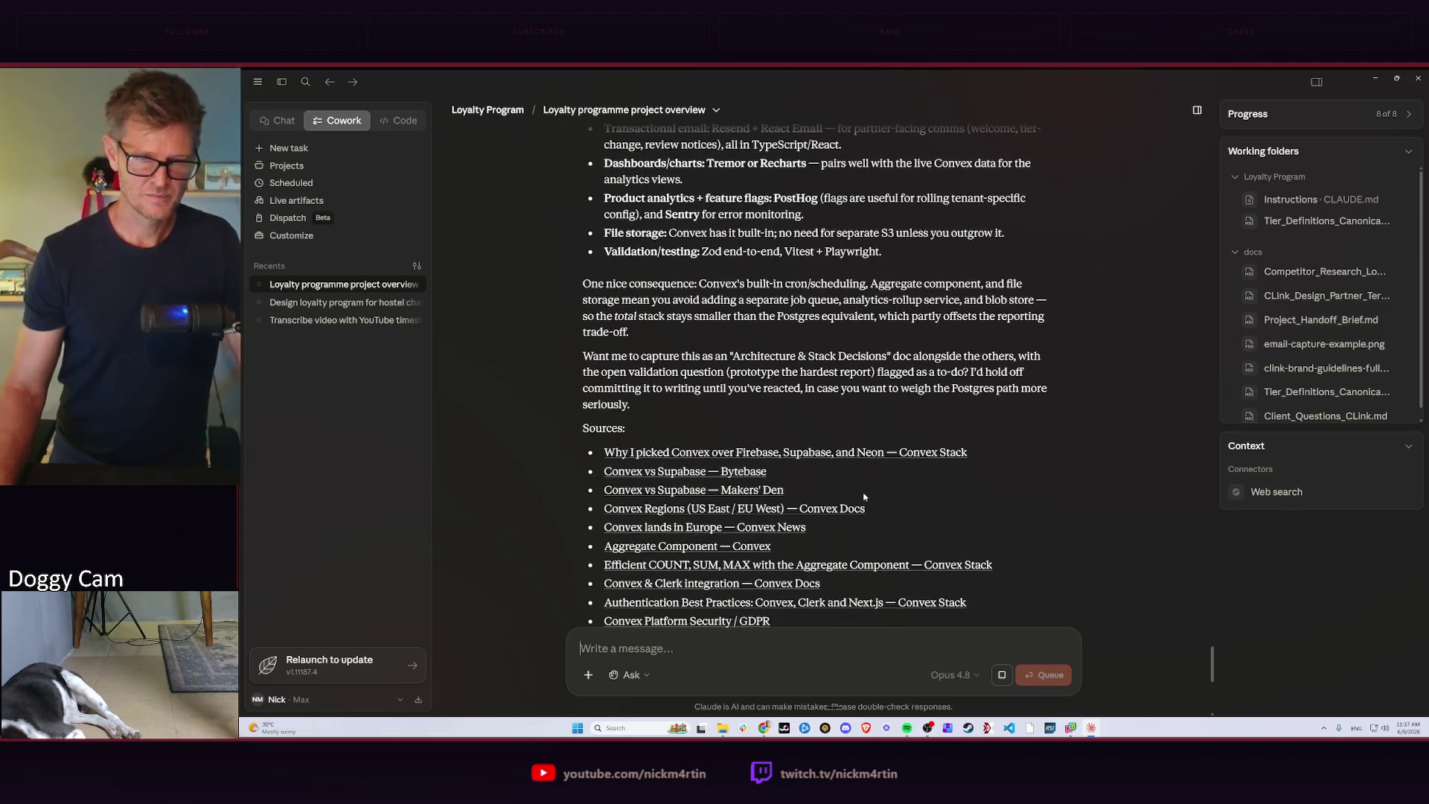
scroll(852, 499, "up", 5)
scroll(851, 494, "up", 5)
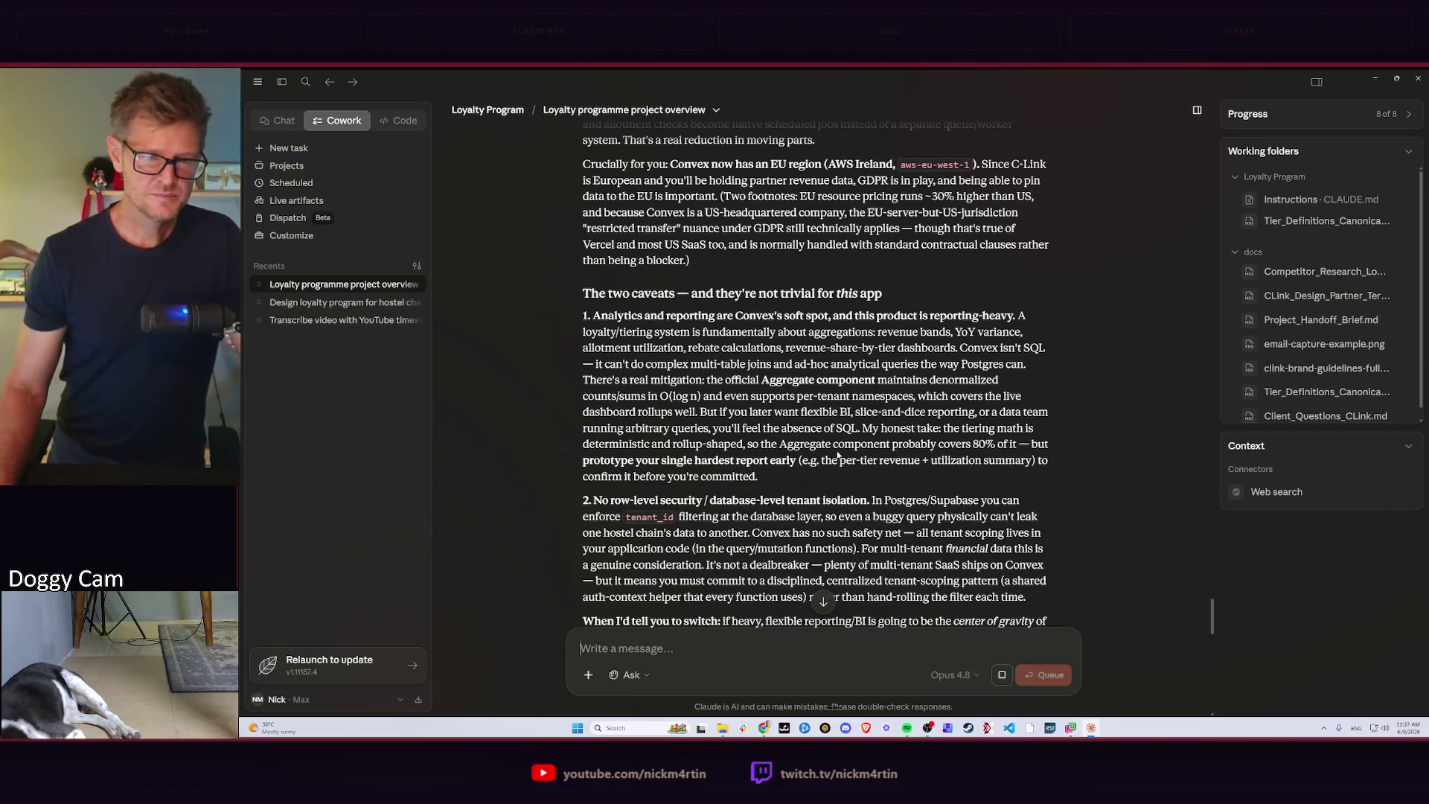
scroll(839, 455, "up", 5)
scroll(834, 456, "up", 3)
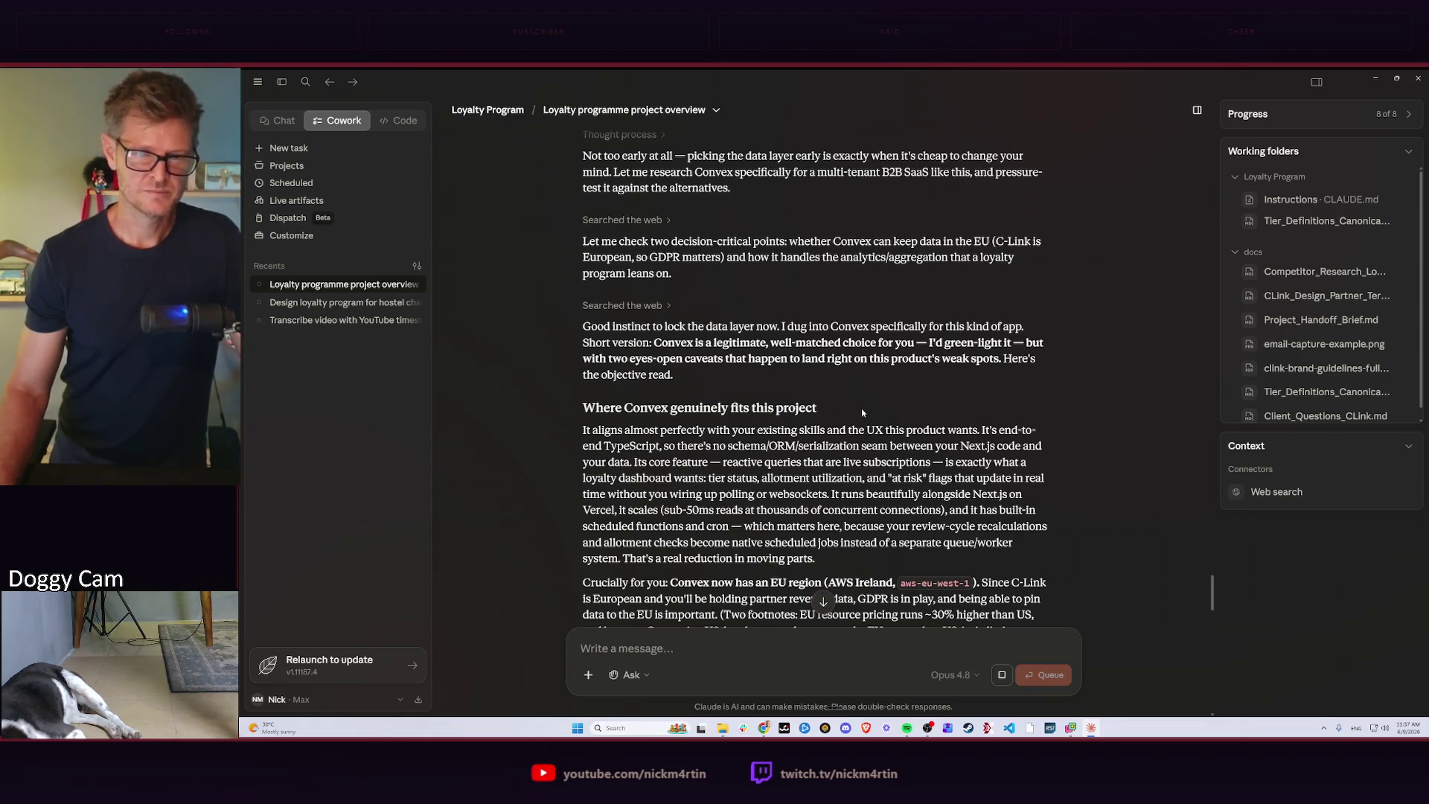
scroll(832, 445, "down", 2)
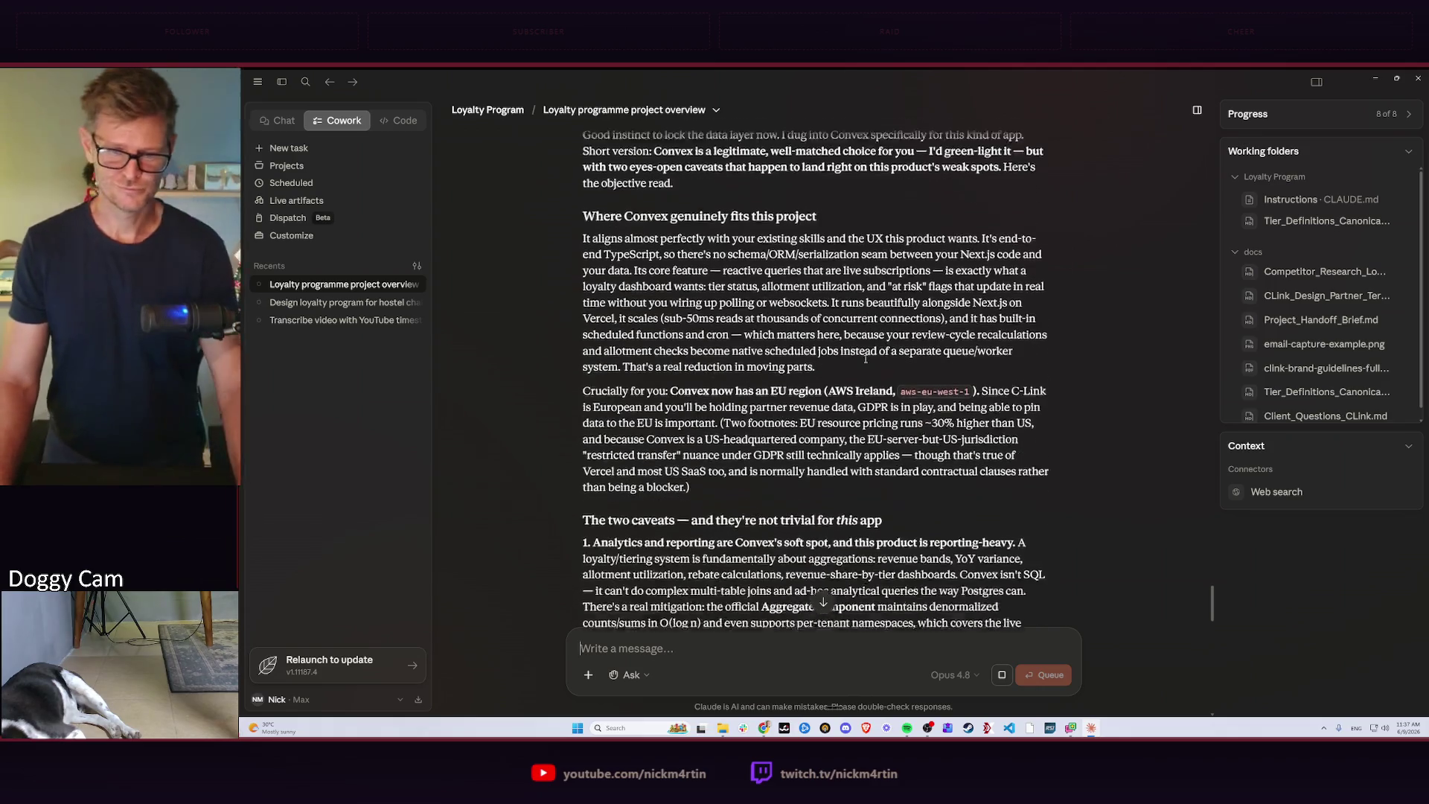
scroll(827, 369, "down", 2)
Switch back to the browser after reading Claude's Convex recommendation.
key("alt+Tab")
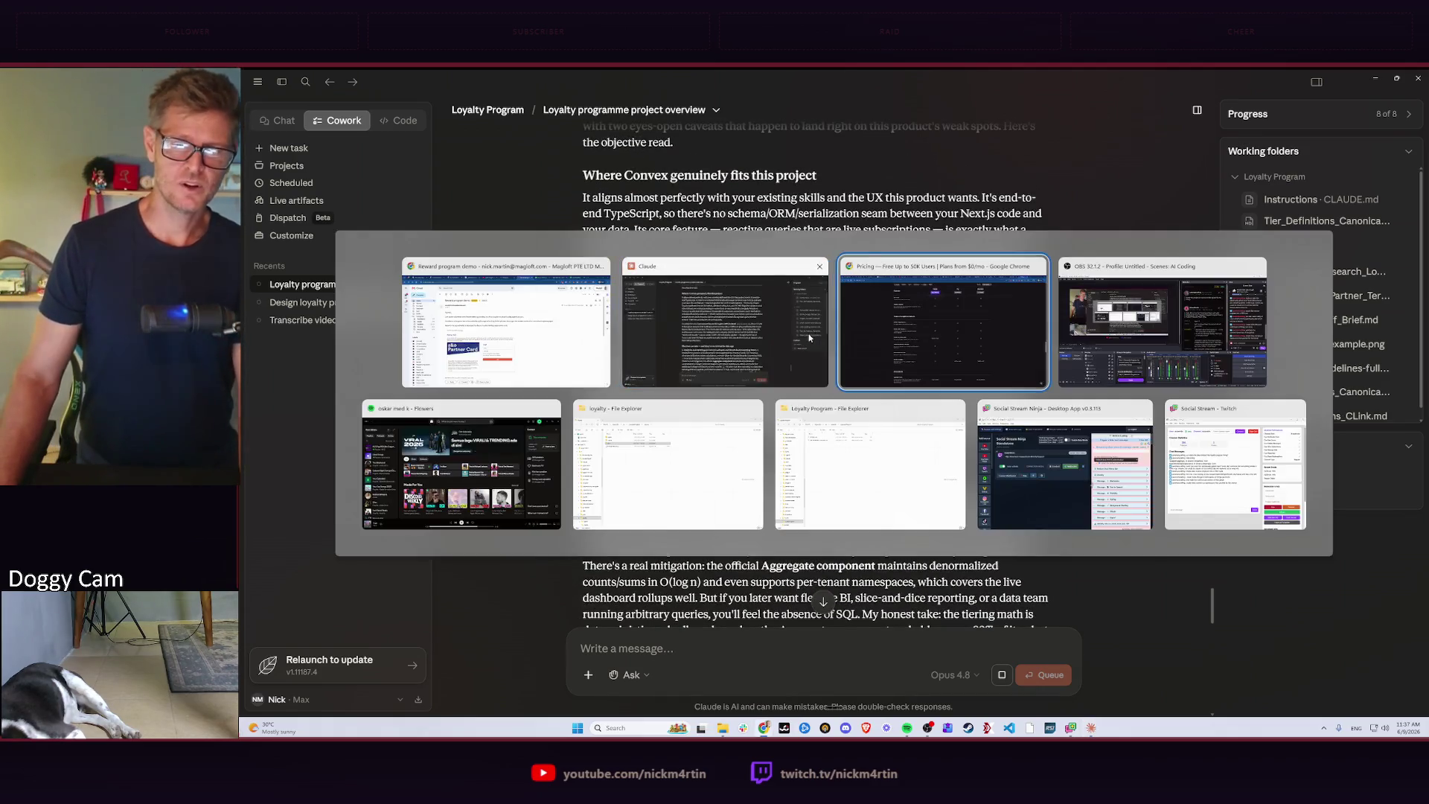
Search Google for 'convex' in a new tab and go to convex.dev.
left_click(1336, 79)
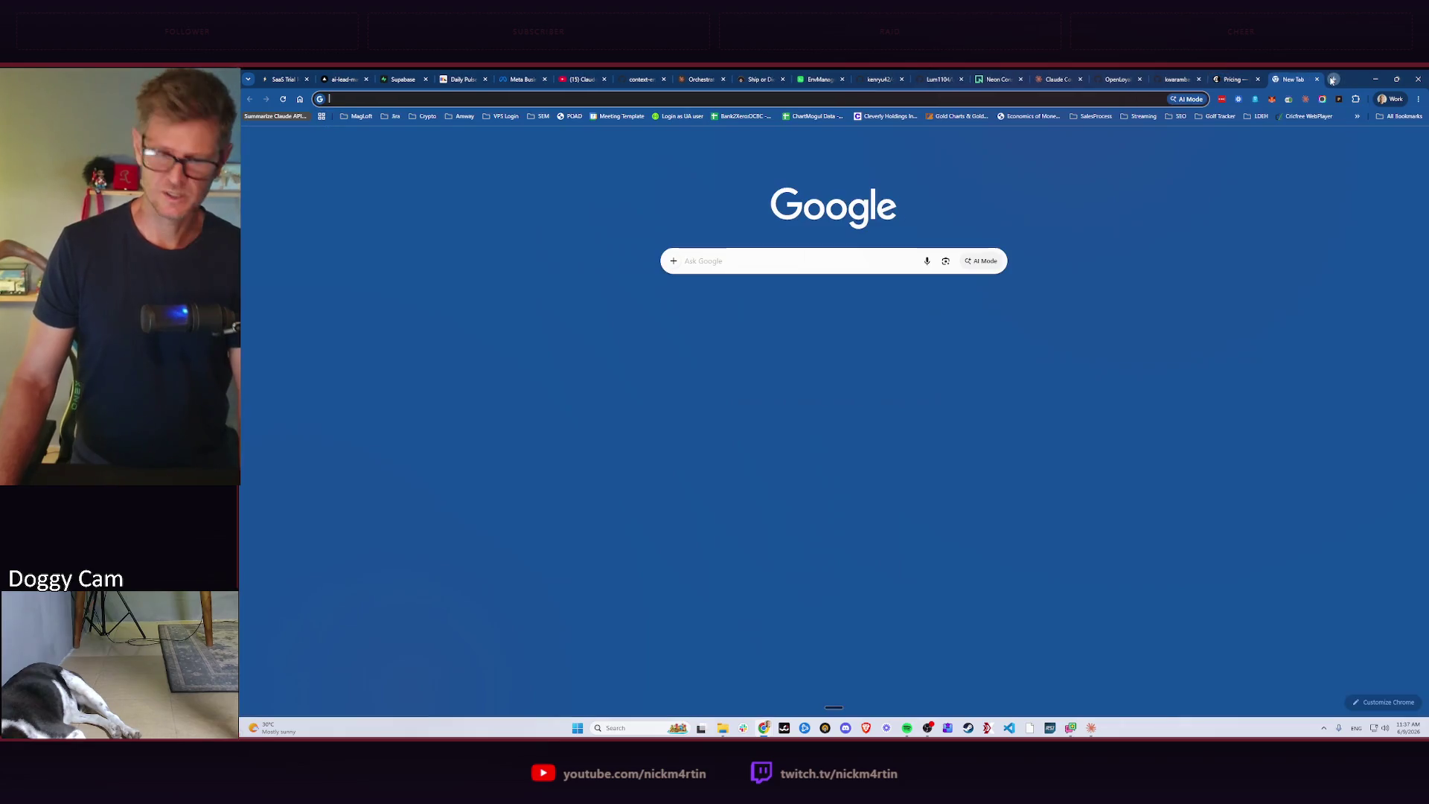
type("convex")
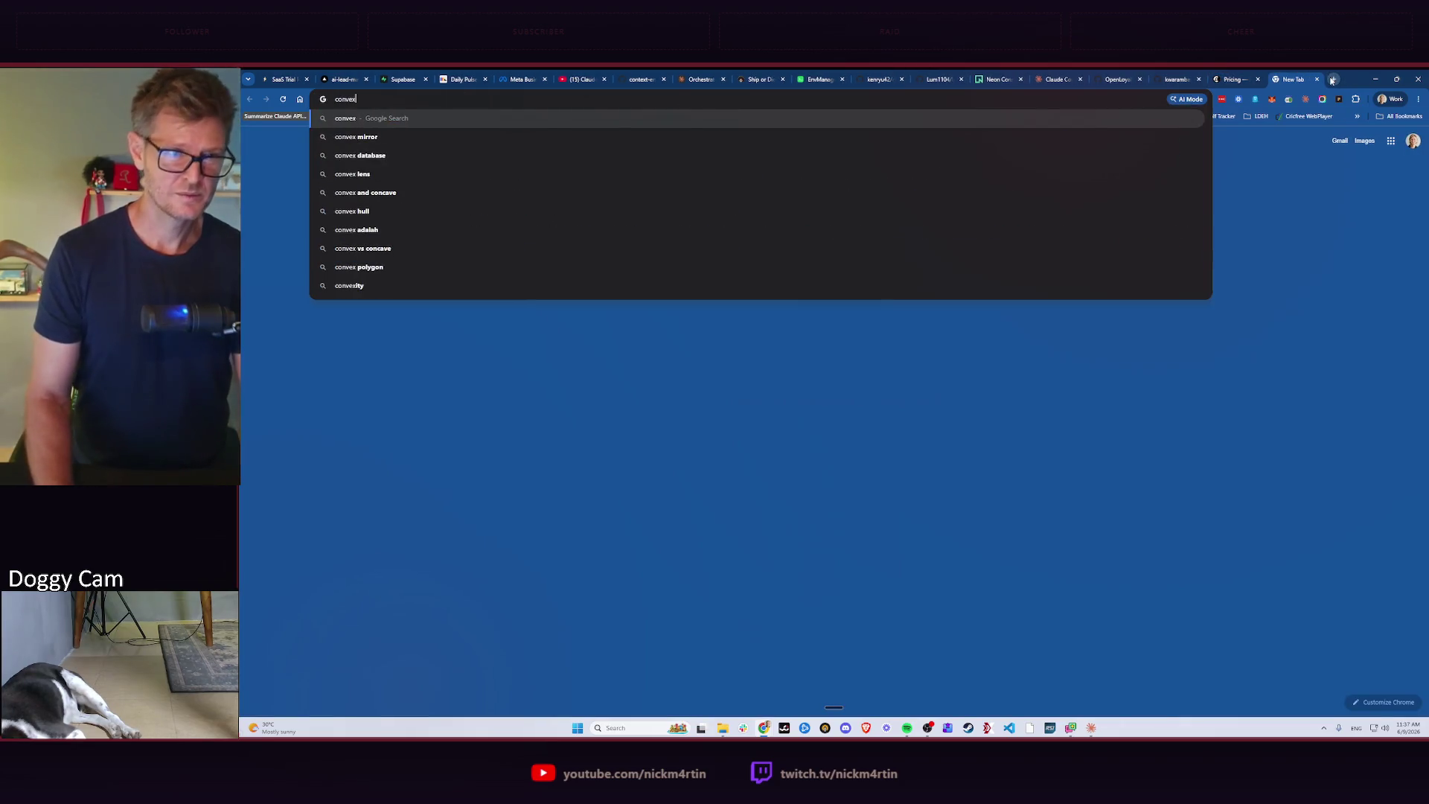
key("Return")
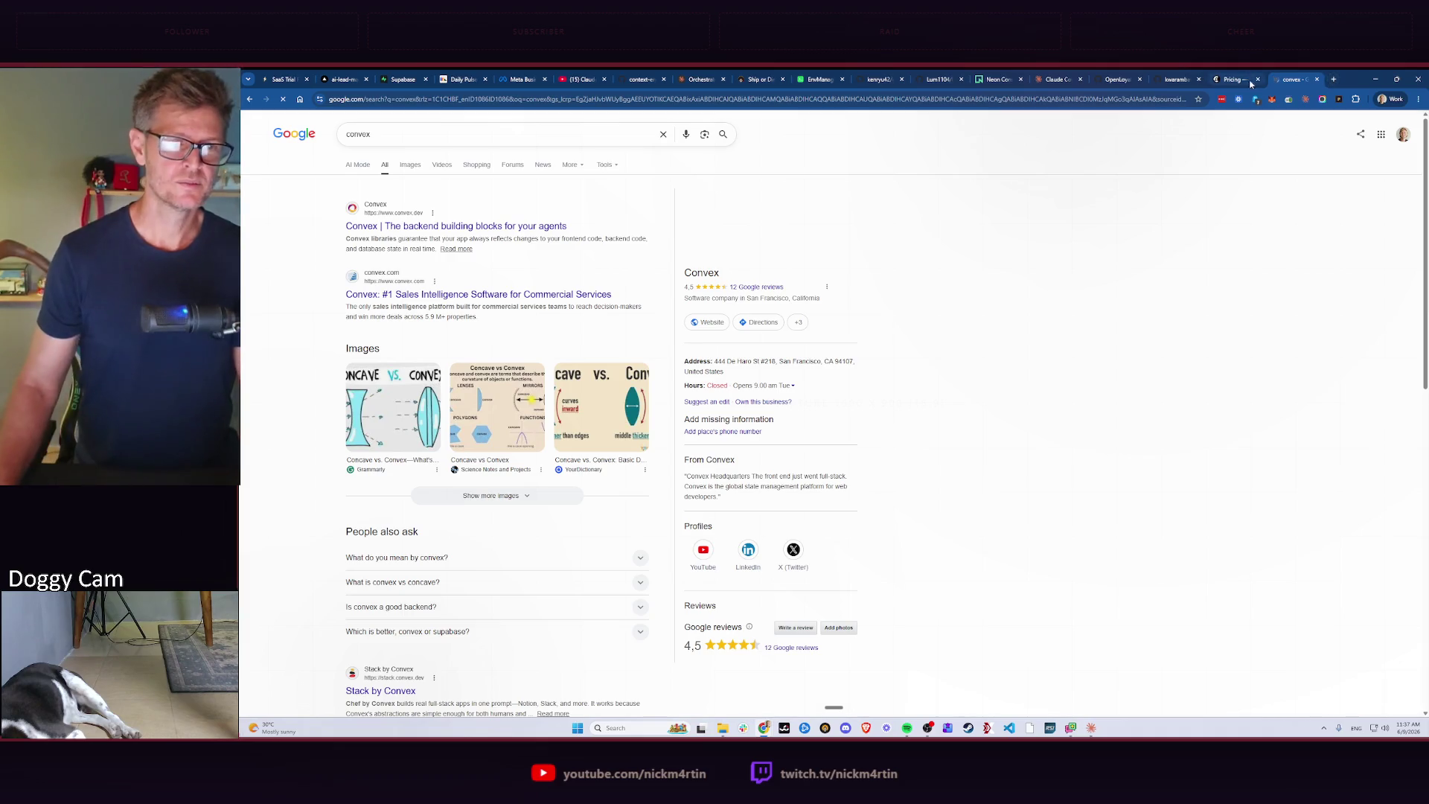
left_click(467, 228)
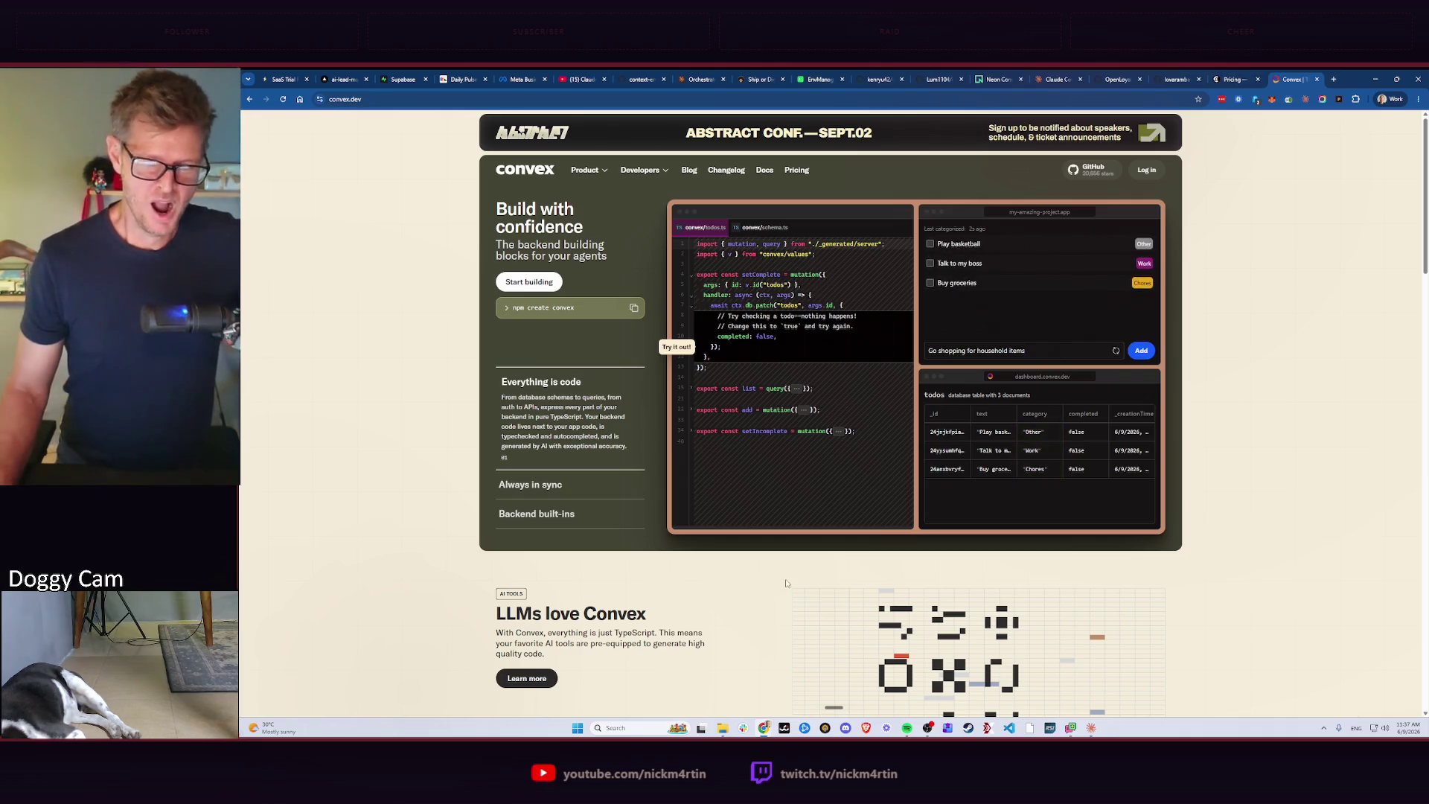
Go to Convex's Pricing page listing Free, Professional and Business plans.
left_click(796, 170)
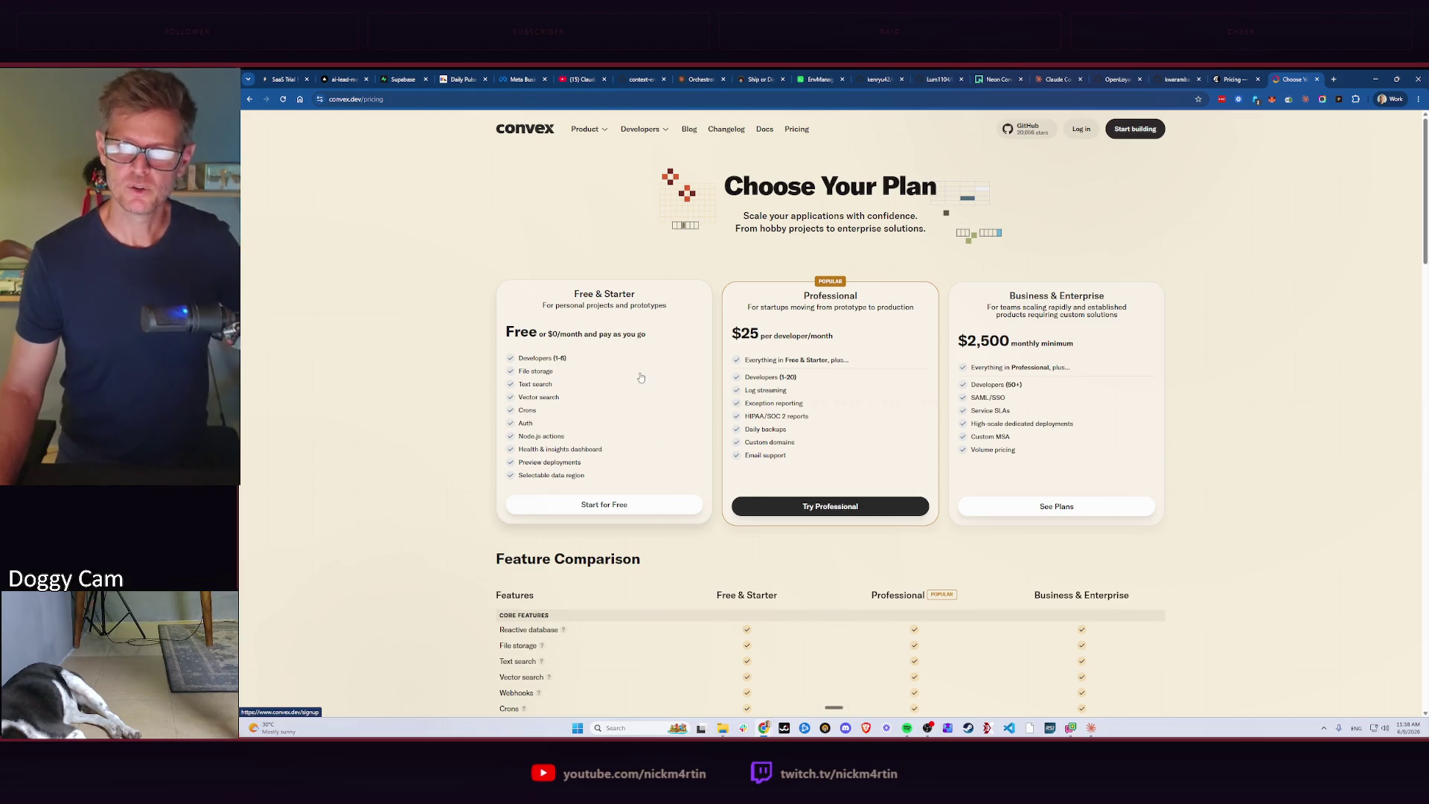
scroll(818, 237, "down", 3)
scroll(612, 361, "down", 2)
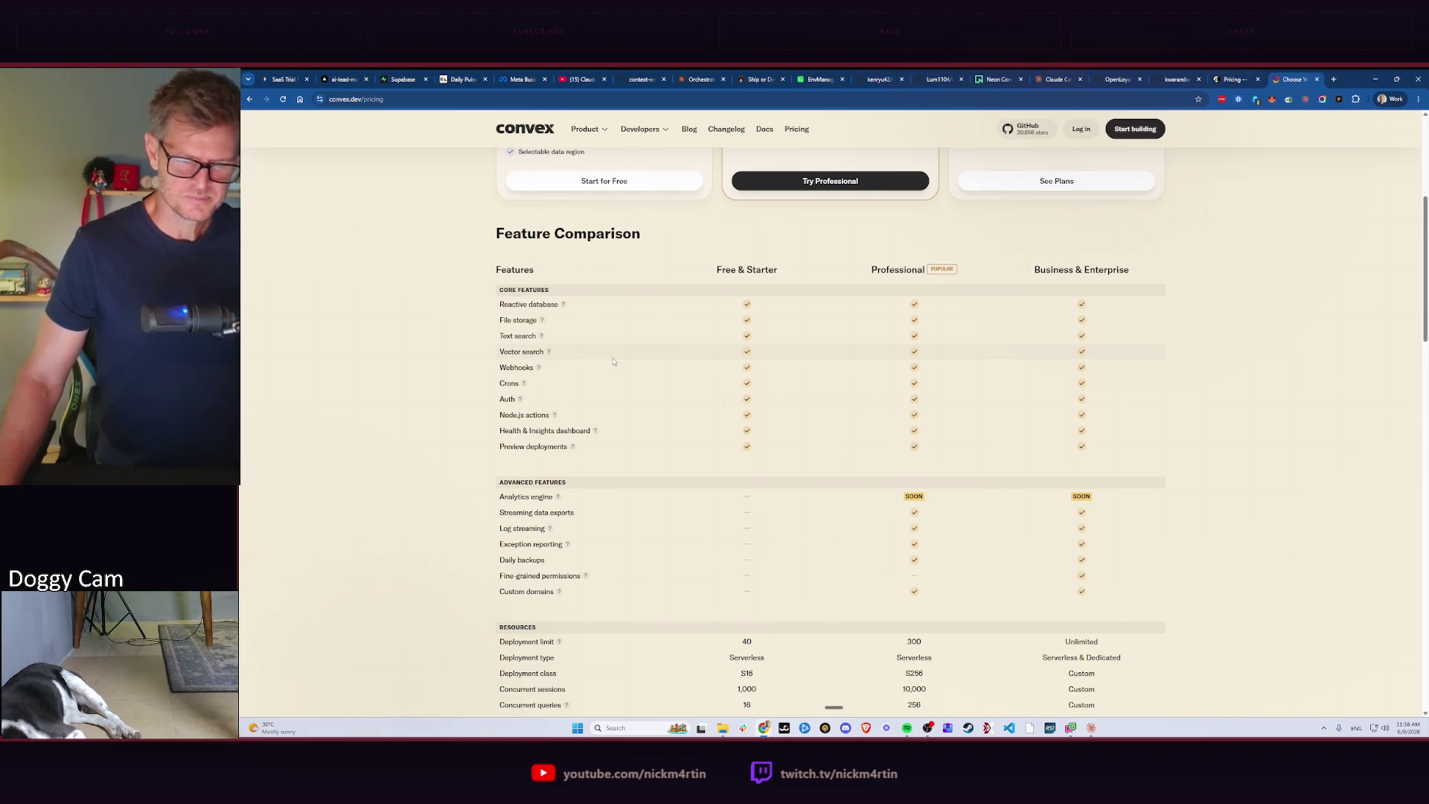
scroll(613, 360, "down", 2)
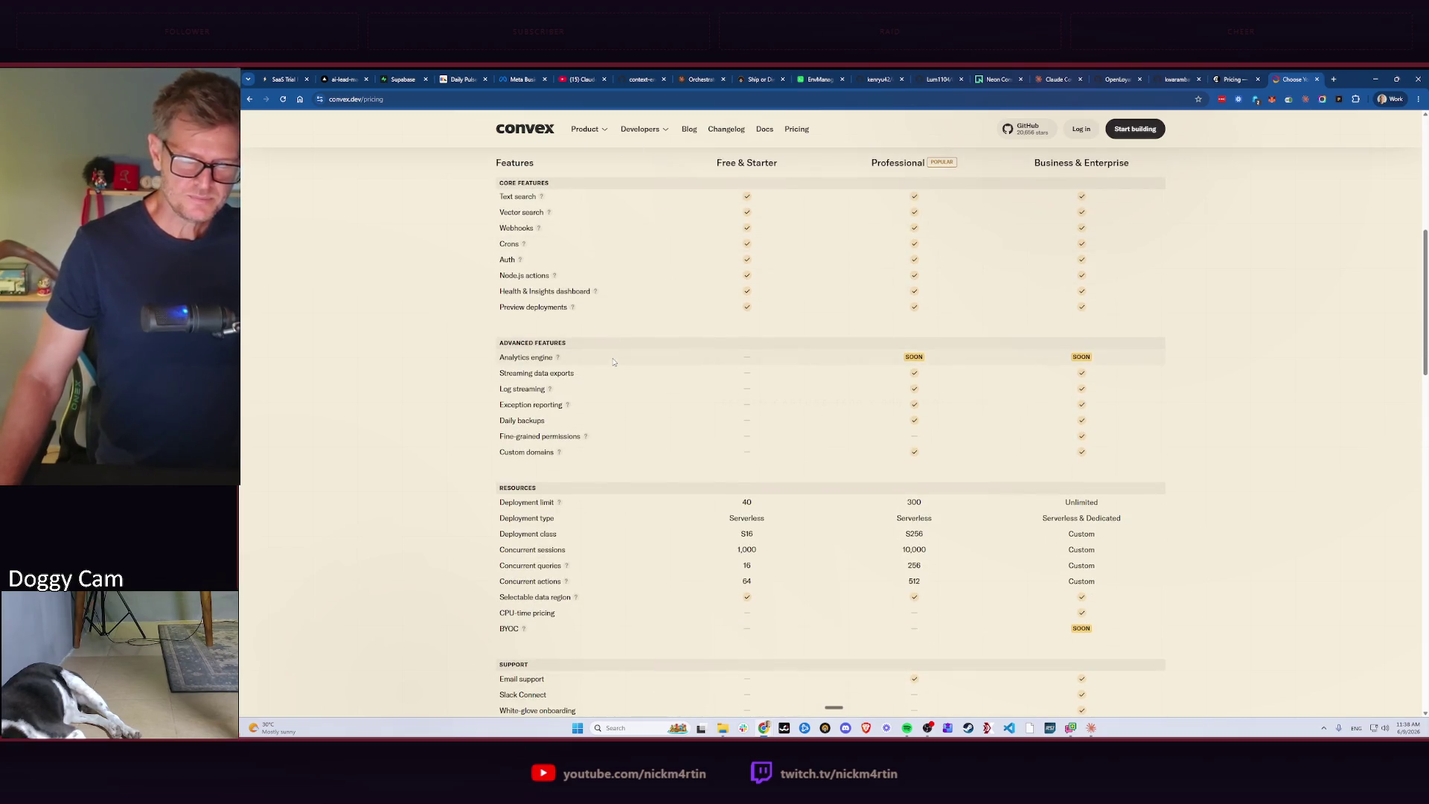
scroll(613, 360, "down", 2)
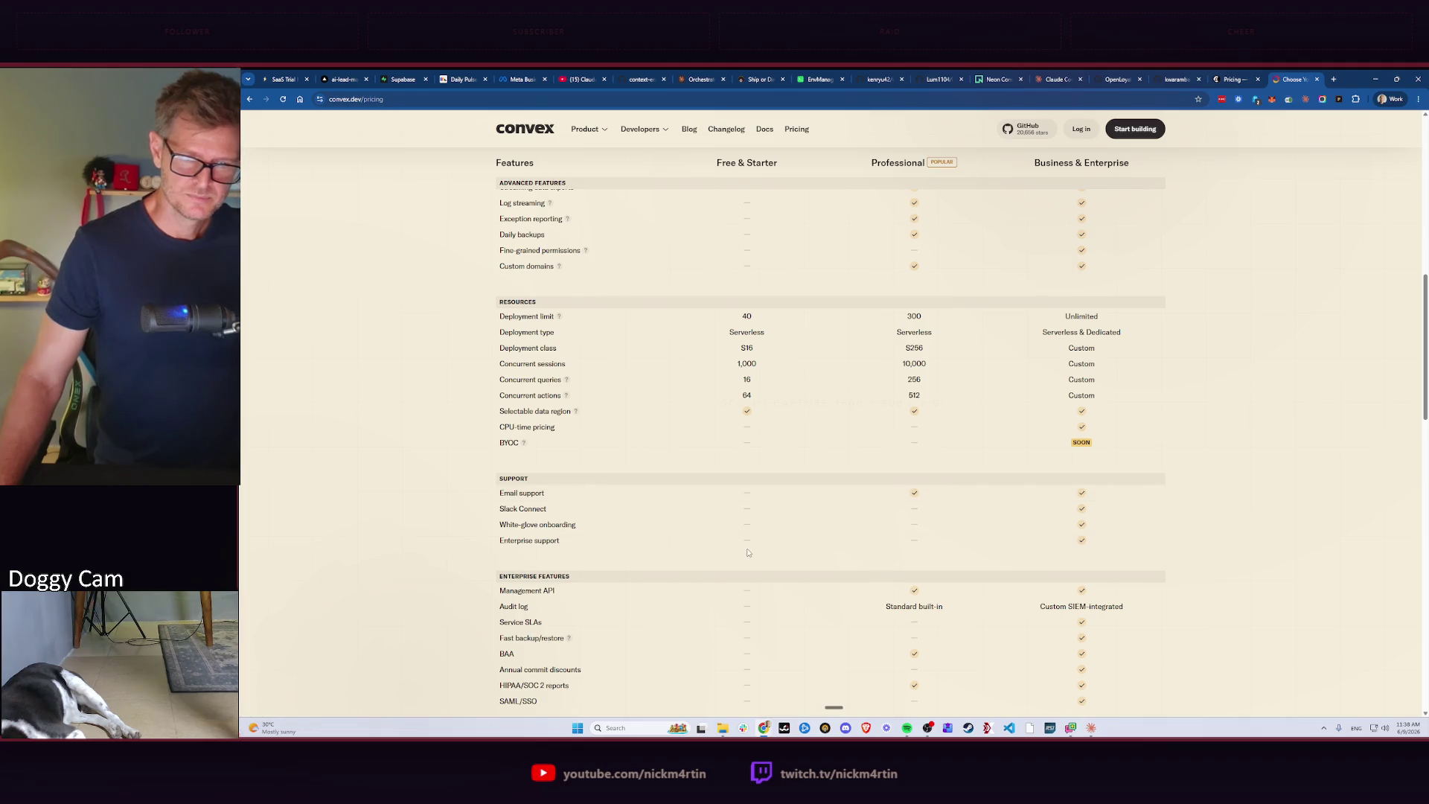
scroll(748, 553, "down", 2)
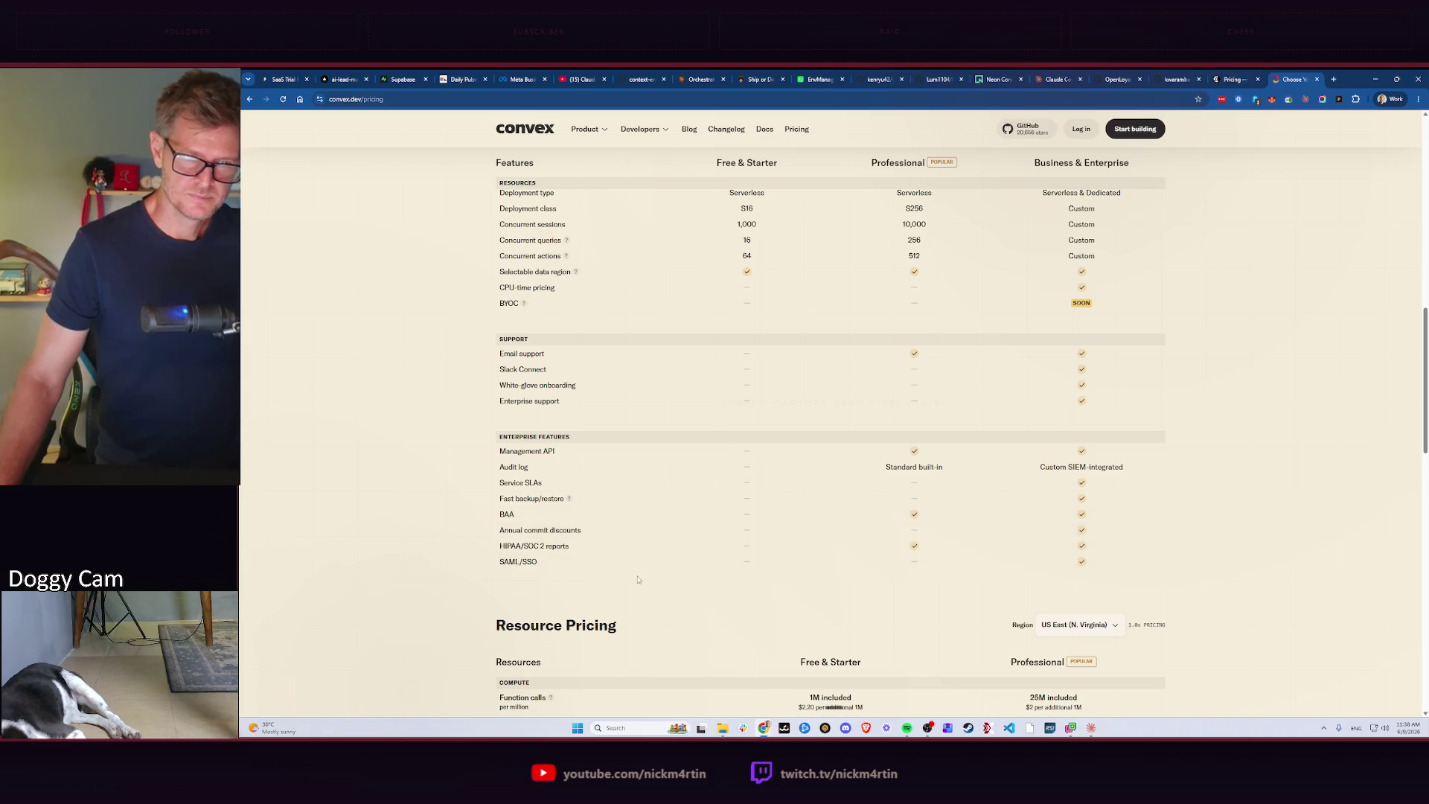
scroll(637, 579, "down", 2)
scroll(671, 558, "down", 2)
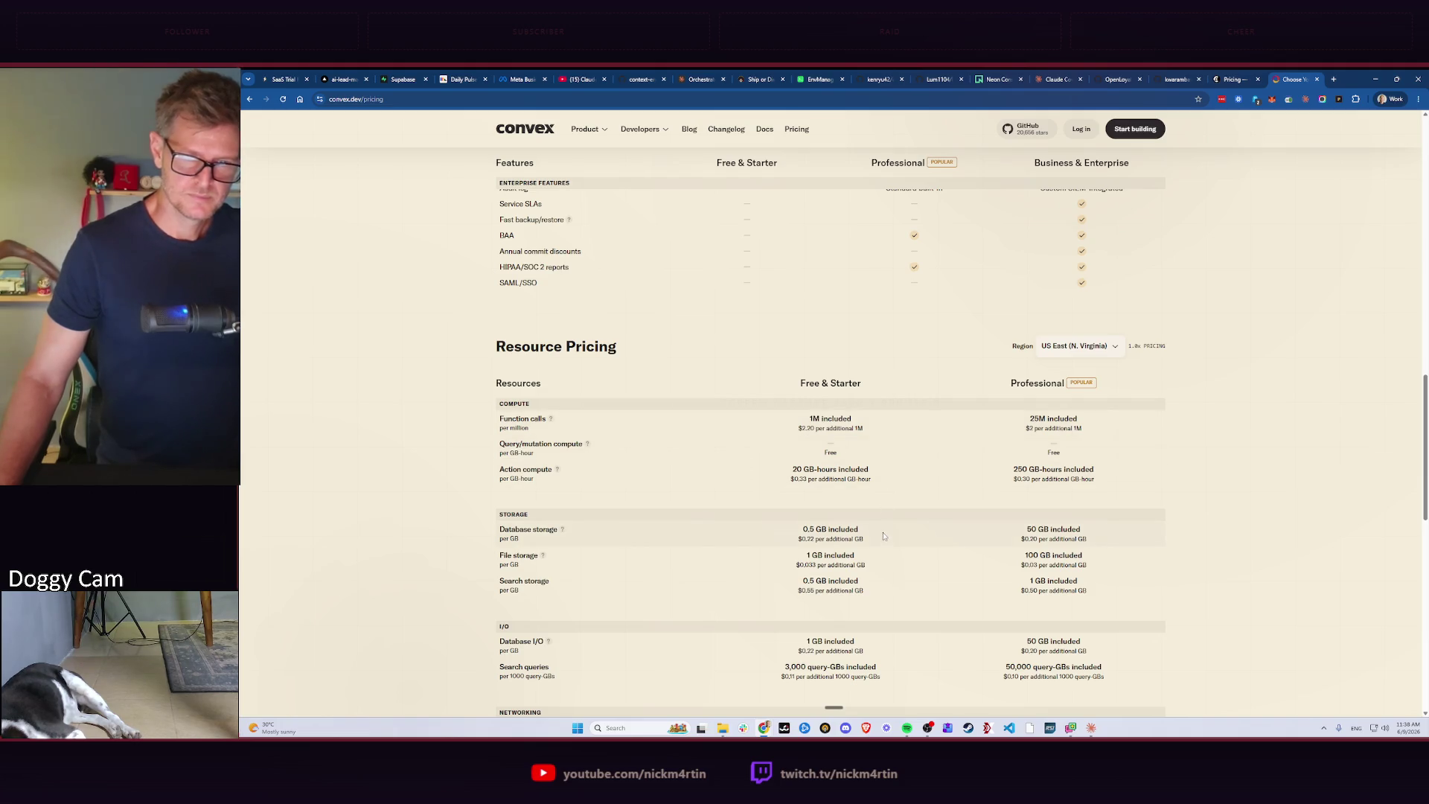
scroll(882, 529, "down", 2)
scroll(883, 559, "down", 5)
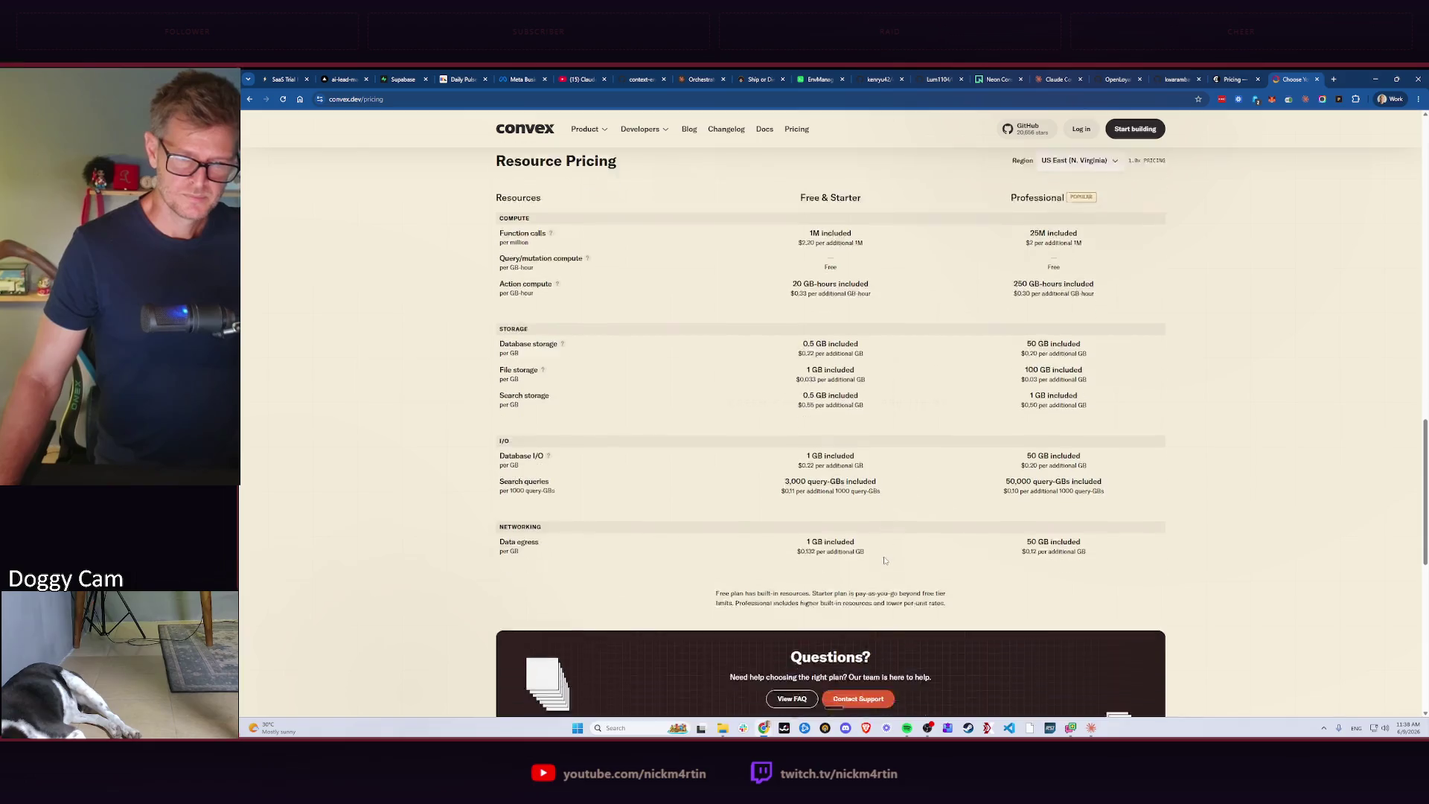
scroll(864, 559, "up", 3)
scroll(865, 558, "up", 5)
scroll(859, 558, "up", 5)
scroll(837, 556, "up", 3)
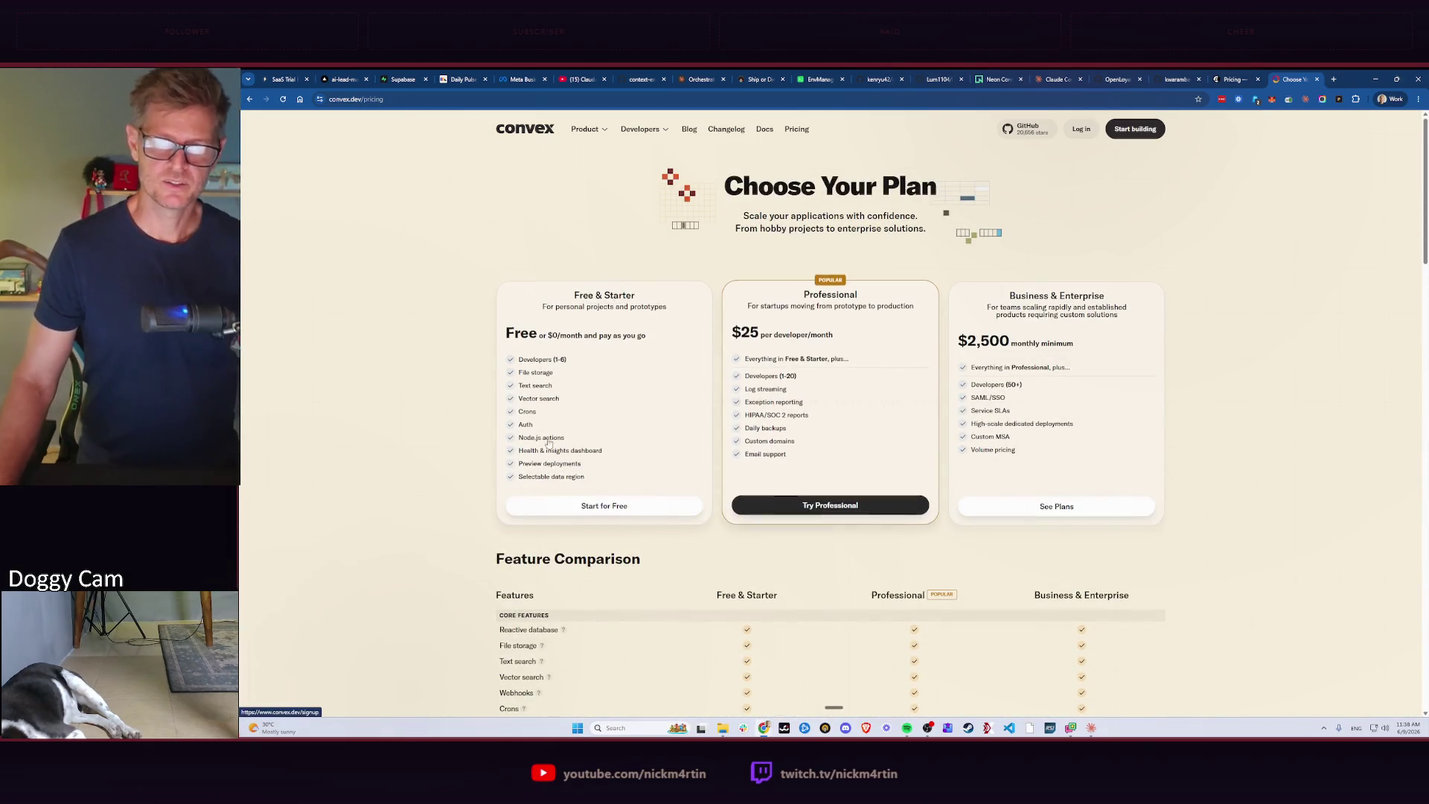
Go to Convex's open-source convex-backend GitHub repository from the header link.
left_click(1029, 131)
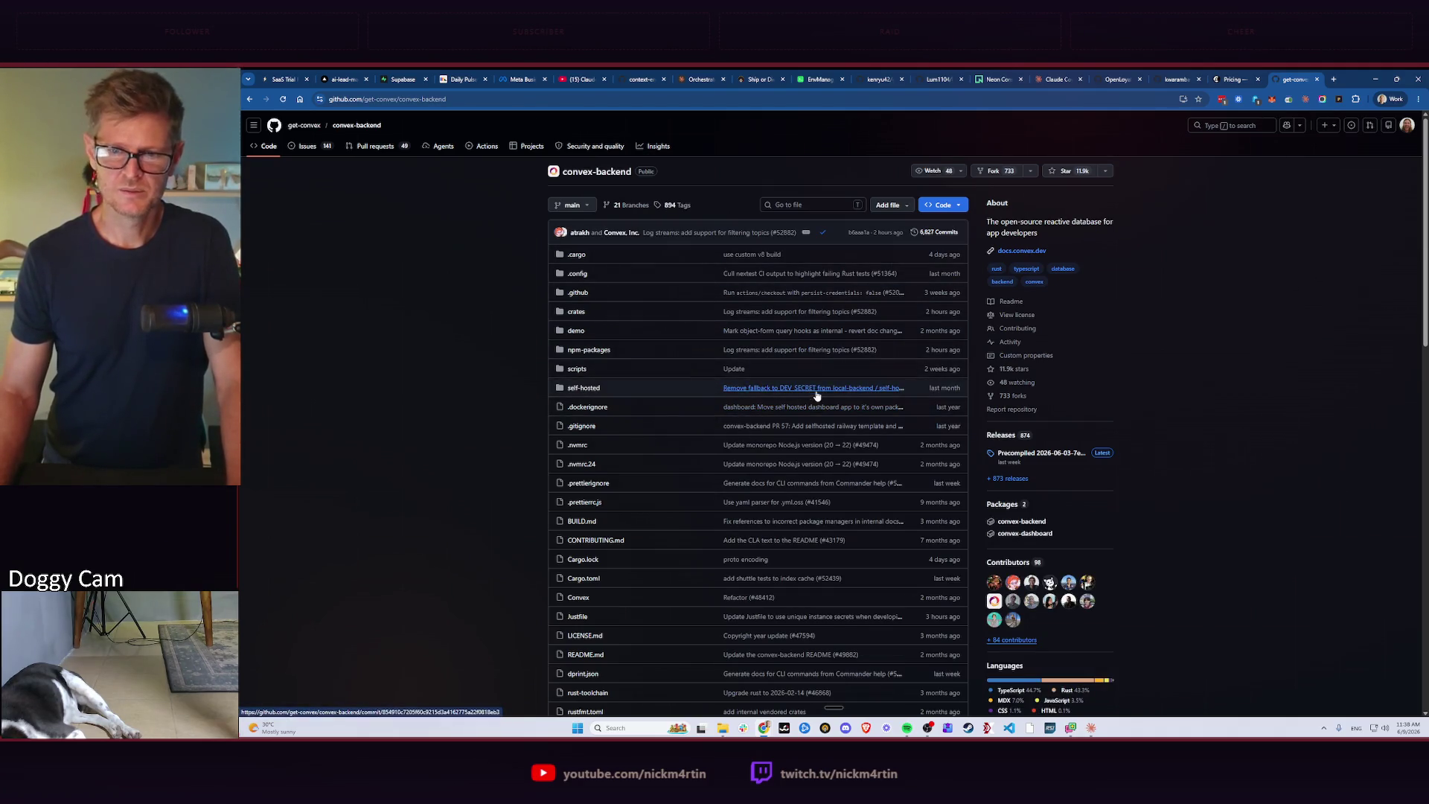
scroll(814, 389, "down", 5)
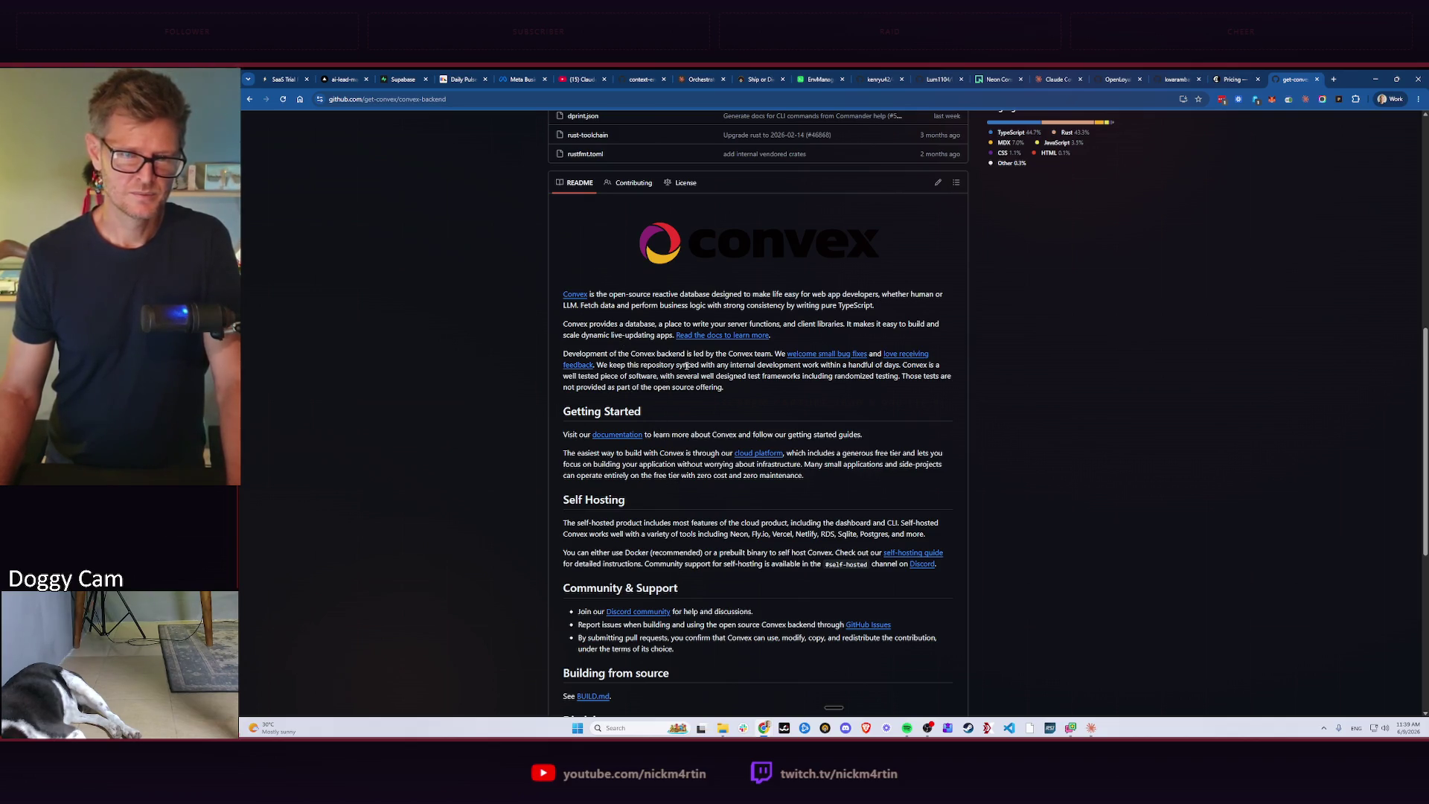
scroll(680, 476, "down", 2)
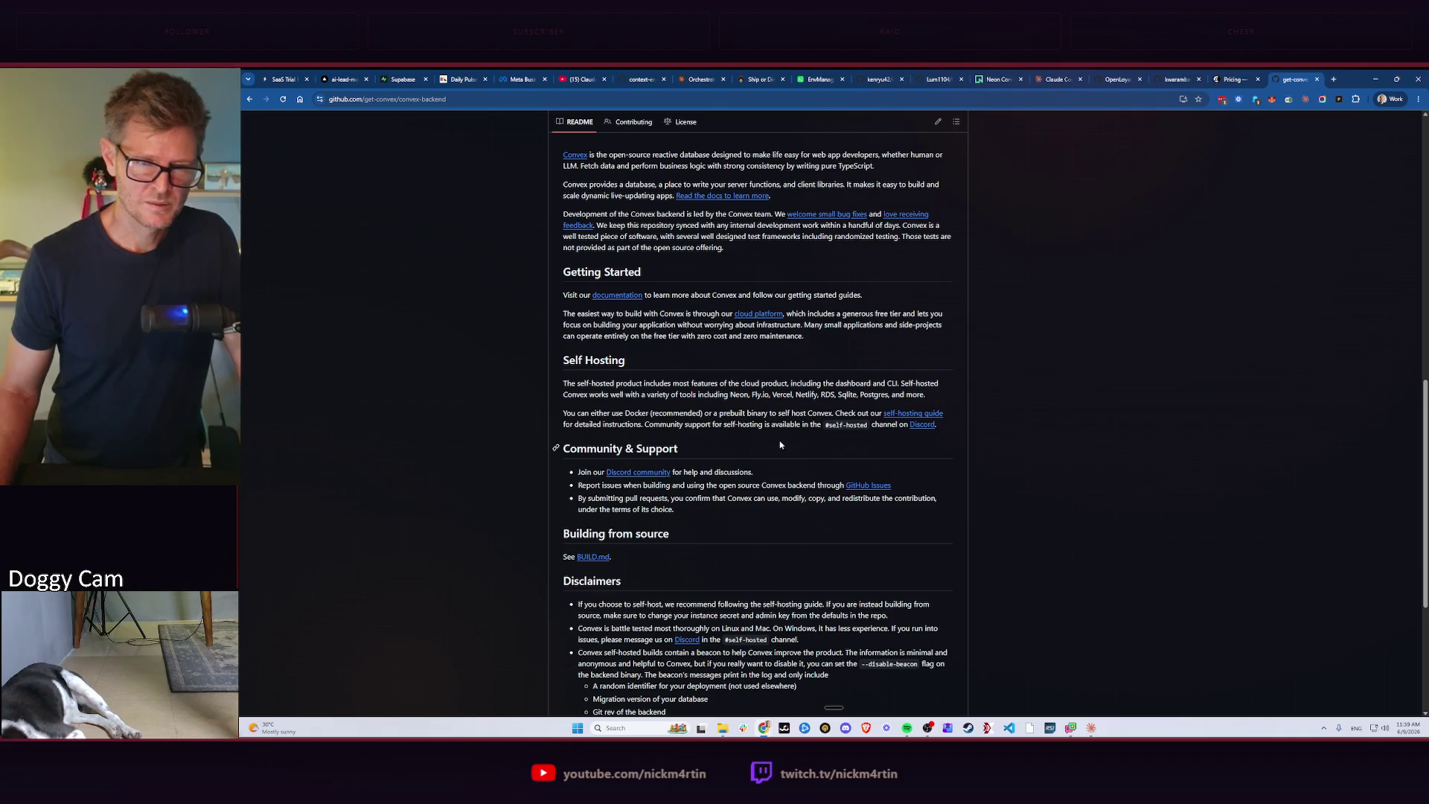
scroll(782, 445, "down", 2)
scroll(776, 444, "down", 2)
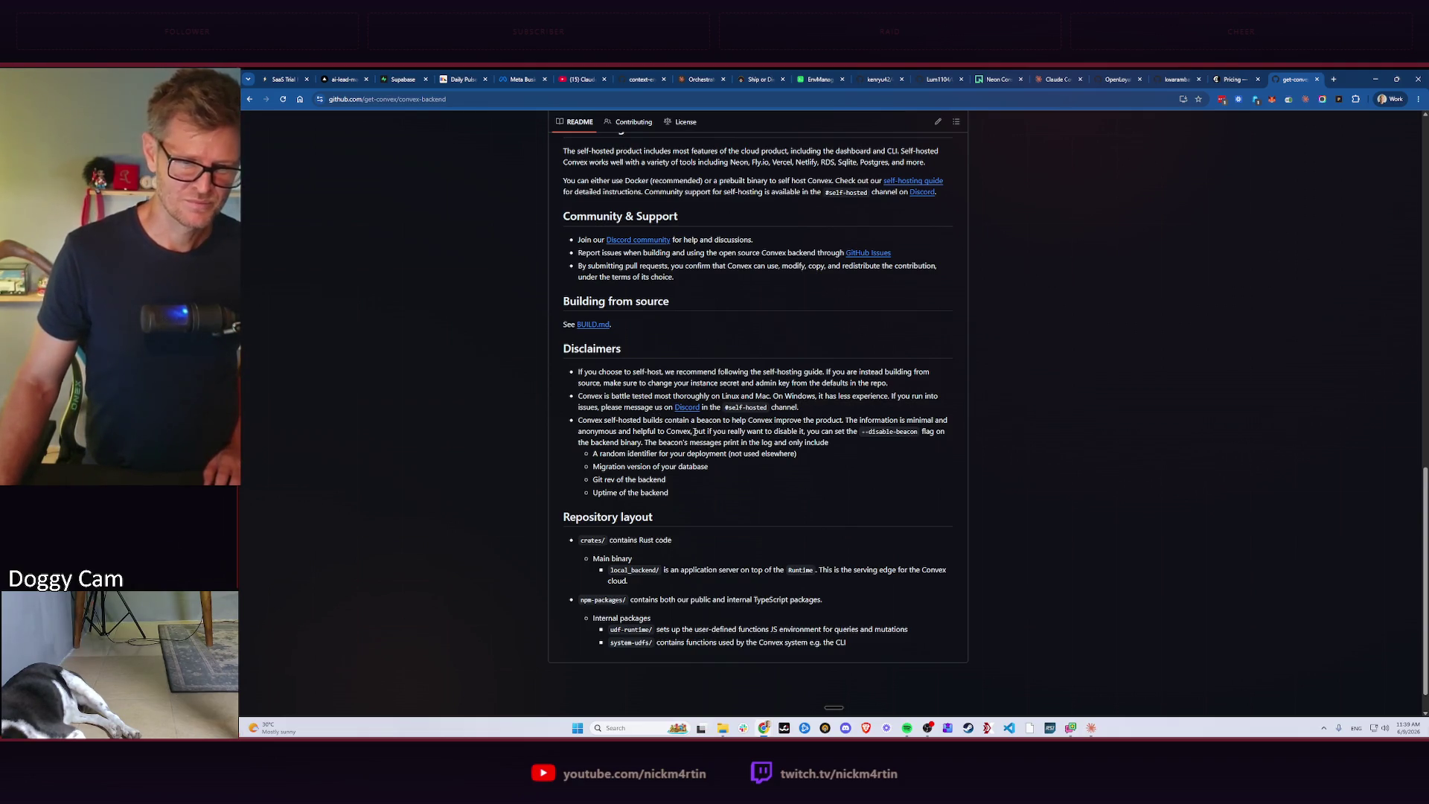
scroll(827, 480, "down", 1)
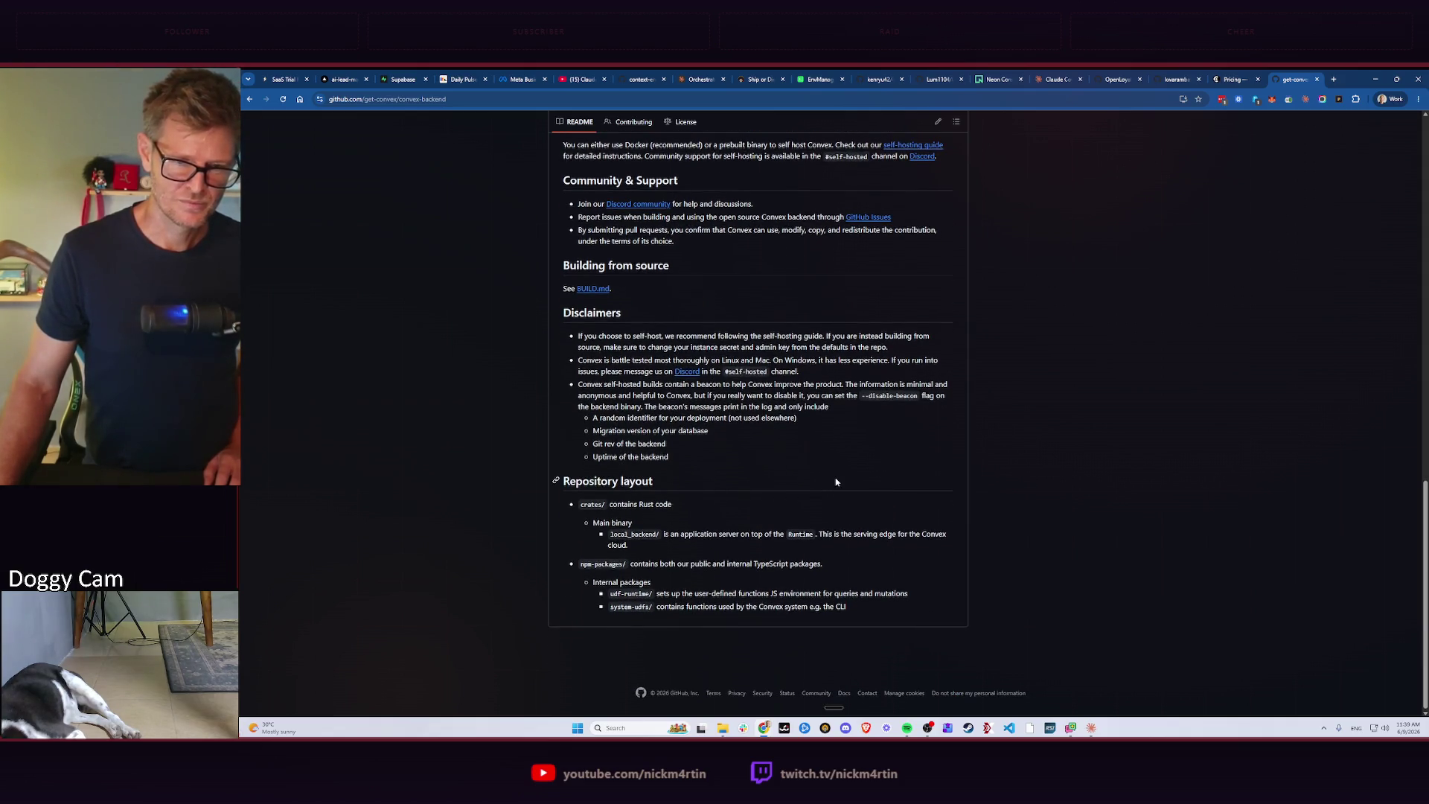
scroll(836, 482, "up", 10)
scroll(781, 491, "up", 10)
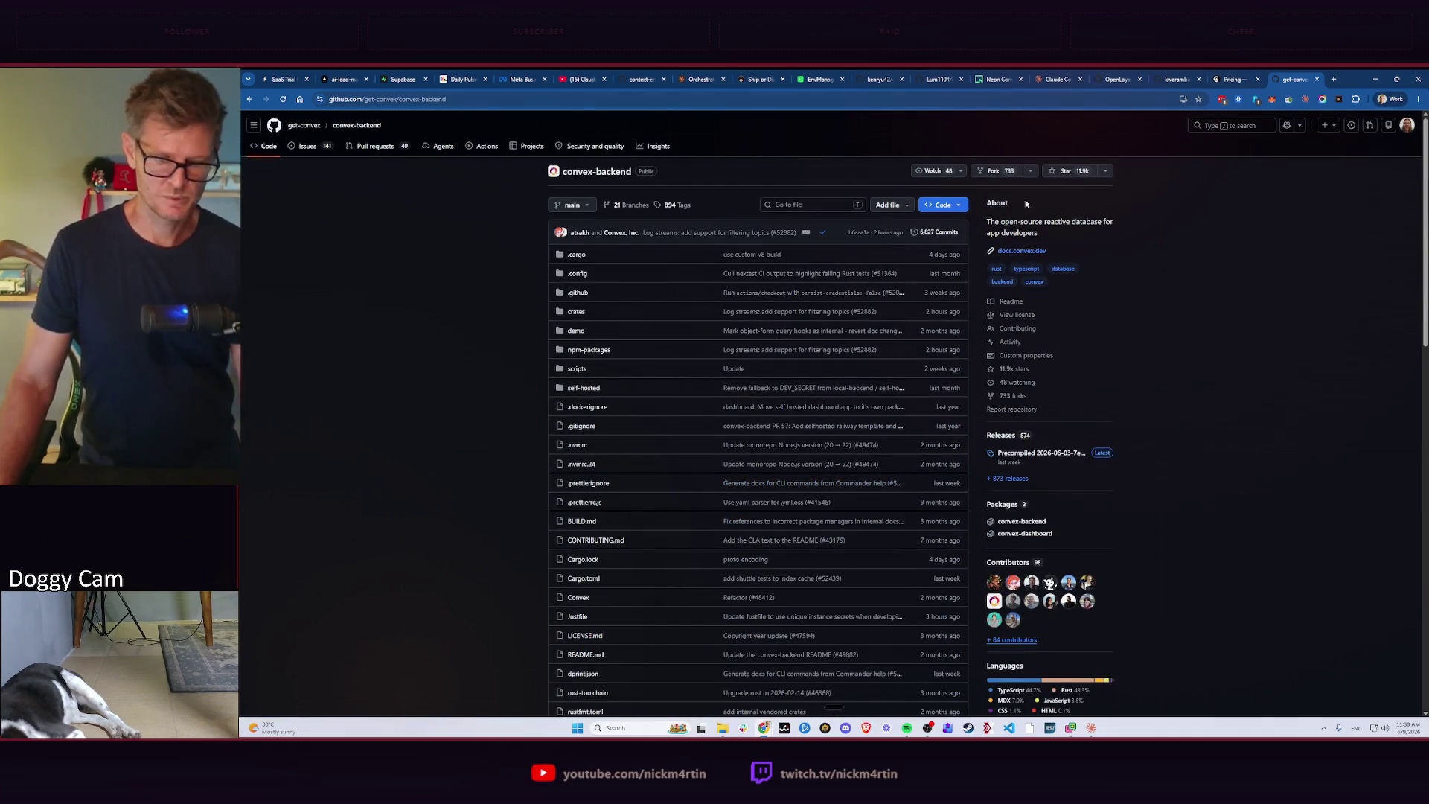
Return to the Claude chat after reading the convex-backend README.
key("alt+Tab")
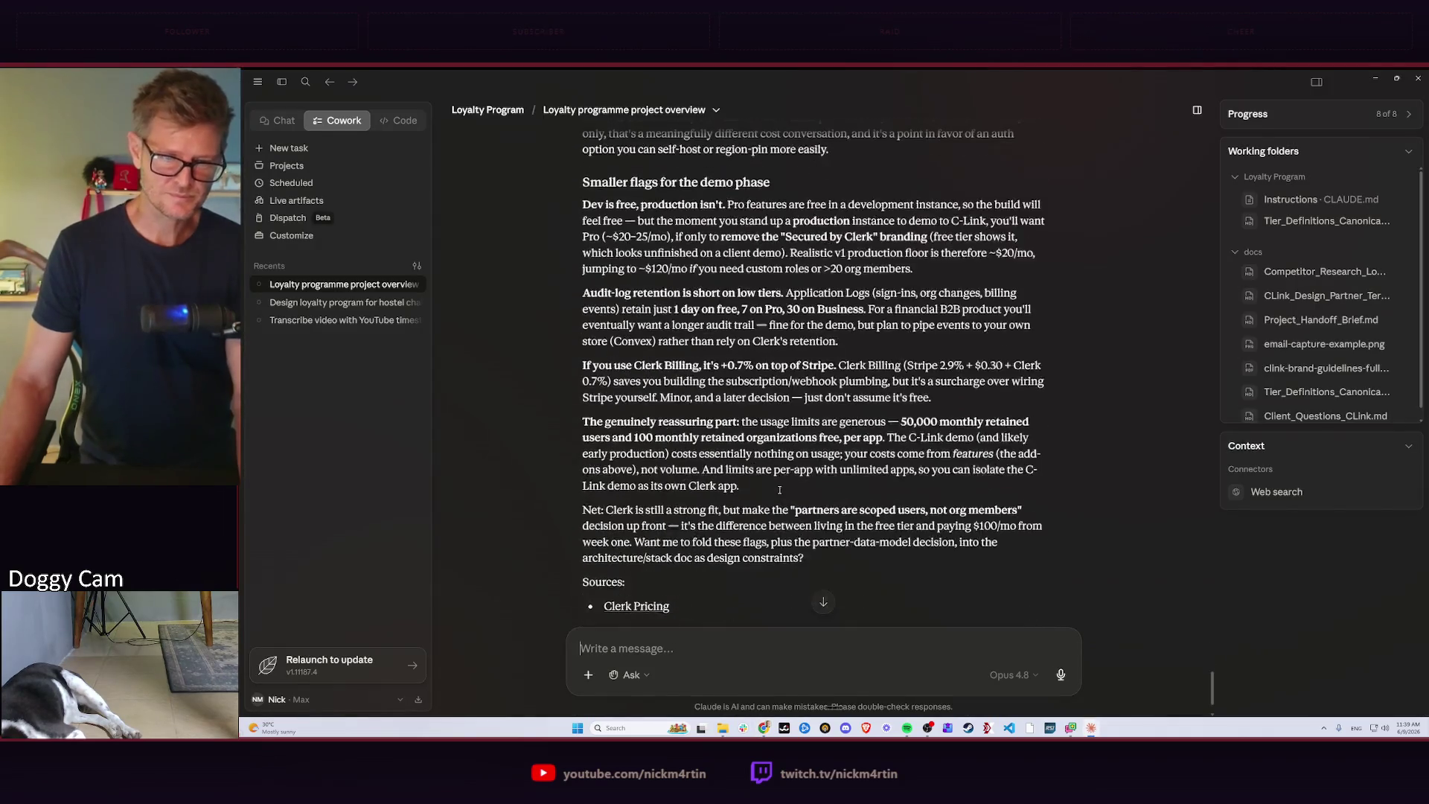
scroll(780, 489, "down", 2)
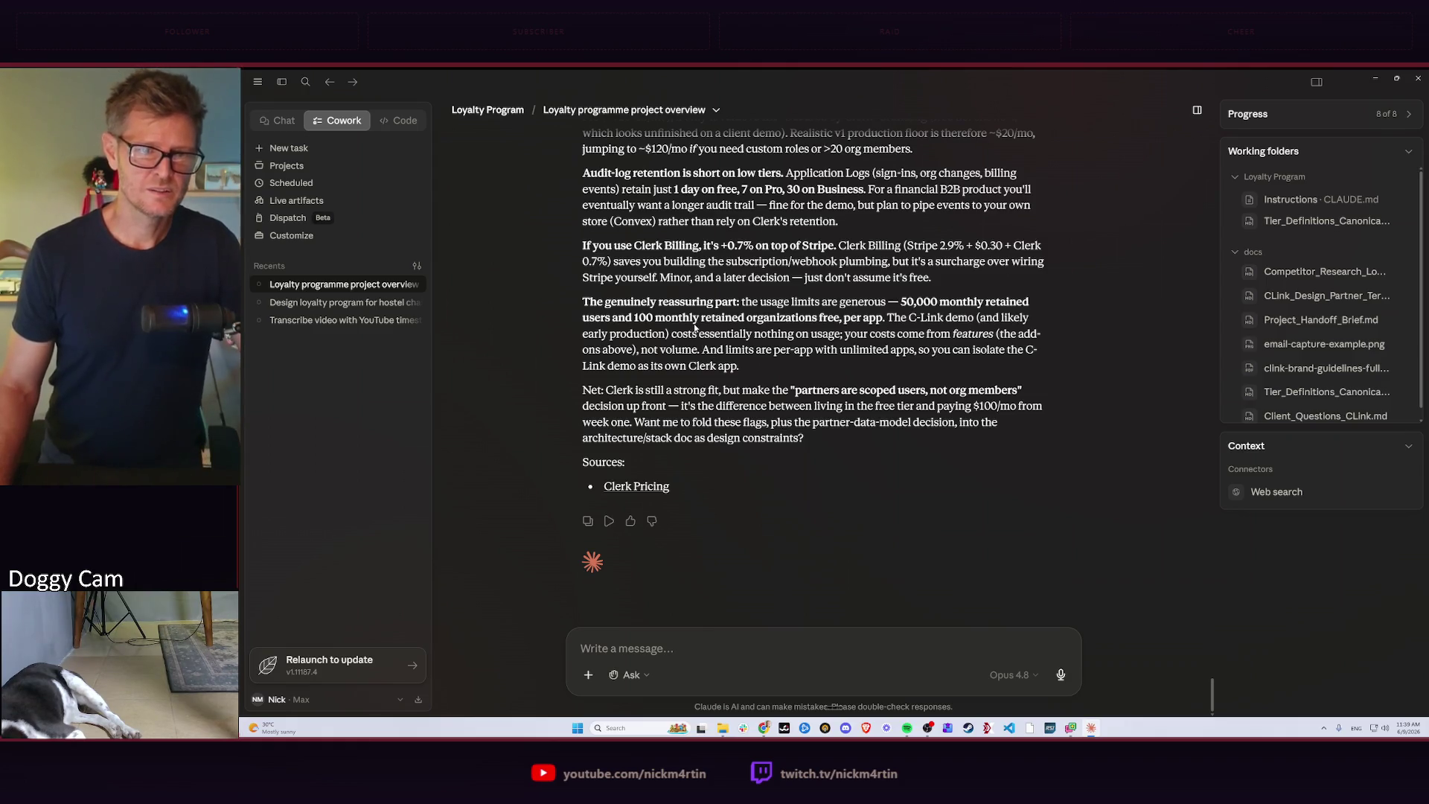
scroll(778, 262, "up", 3)
scroll(738, 348, "up", 3)
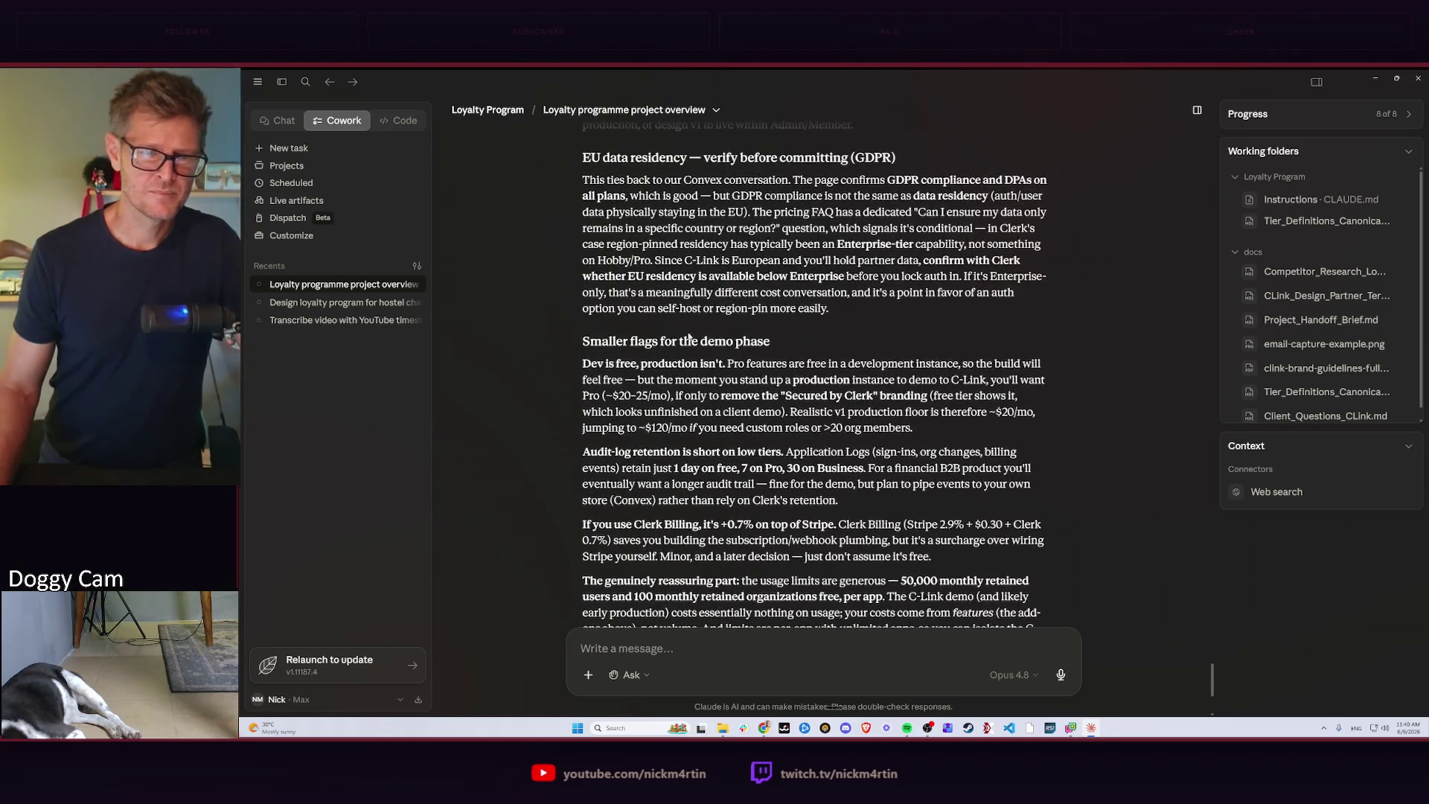
scroll(759, 335, "up", 3)
scroll(779, 319, "up", 4)
scroll(778, 319, "down", 2)
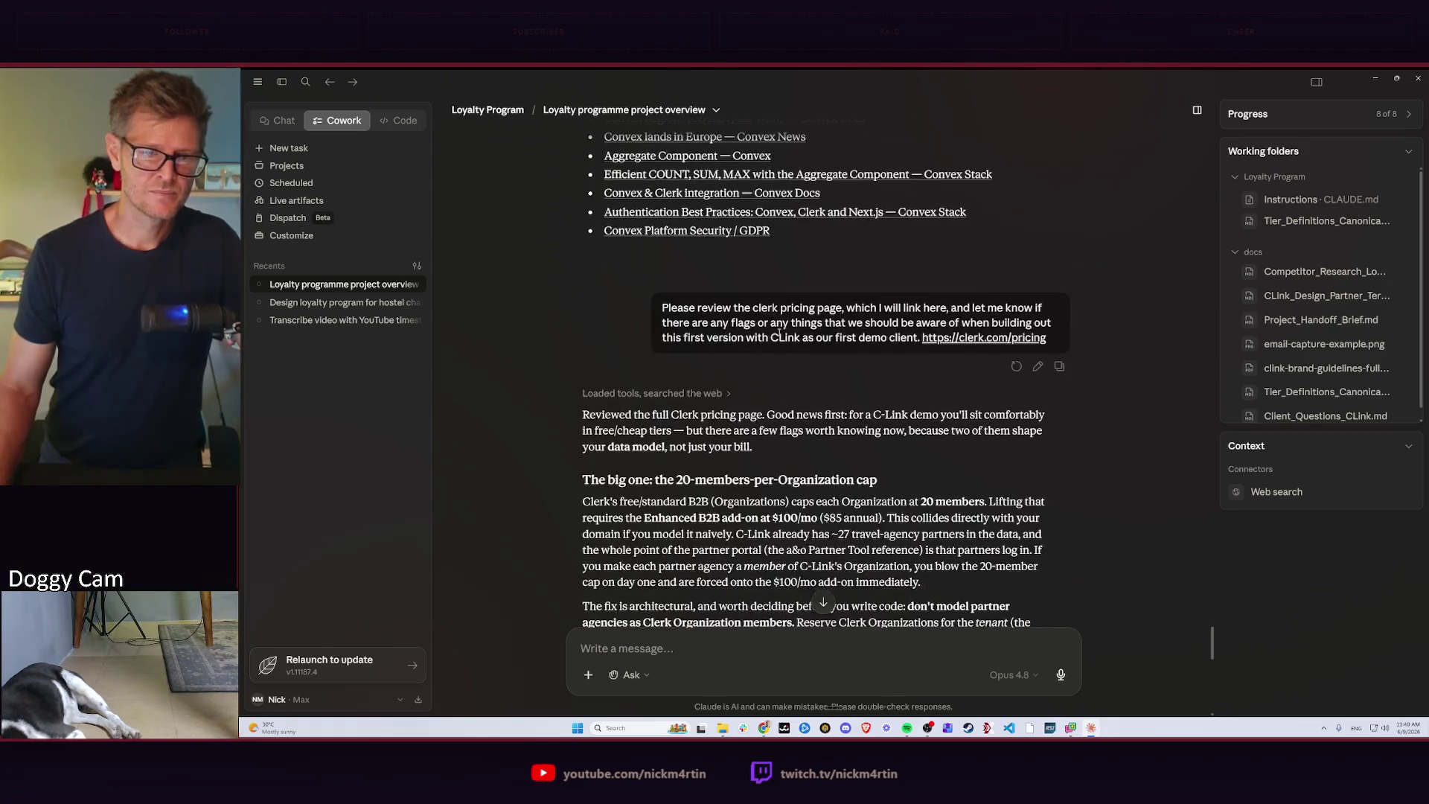
scroll(702, 286, "down", 2)
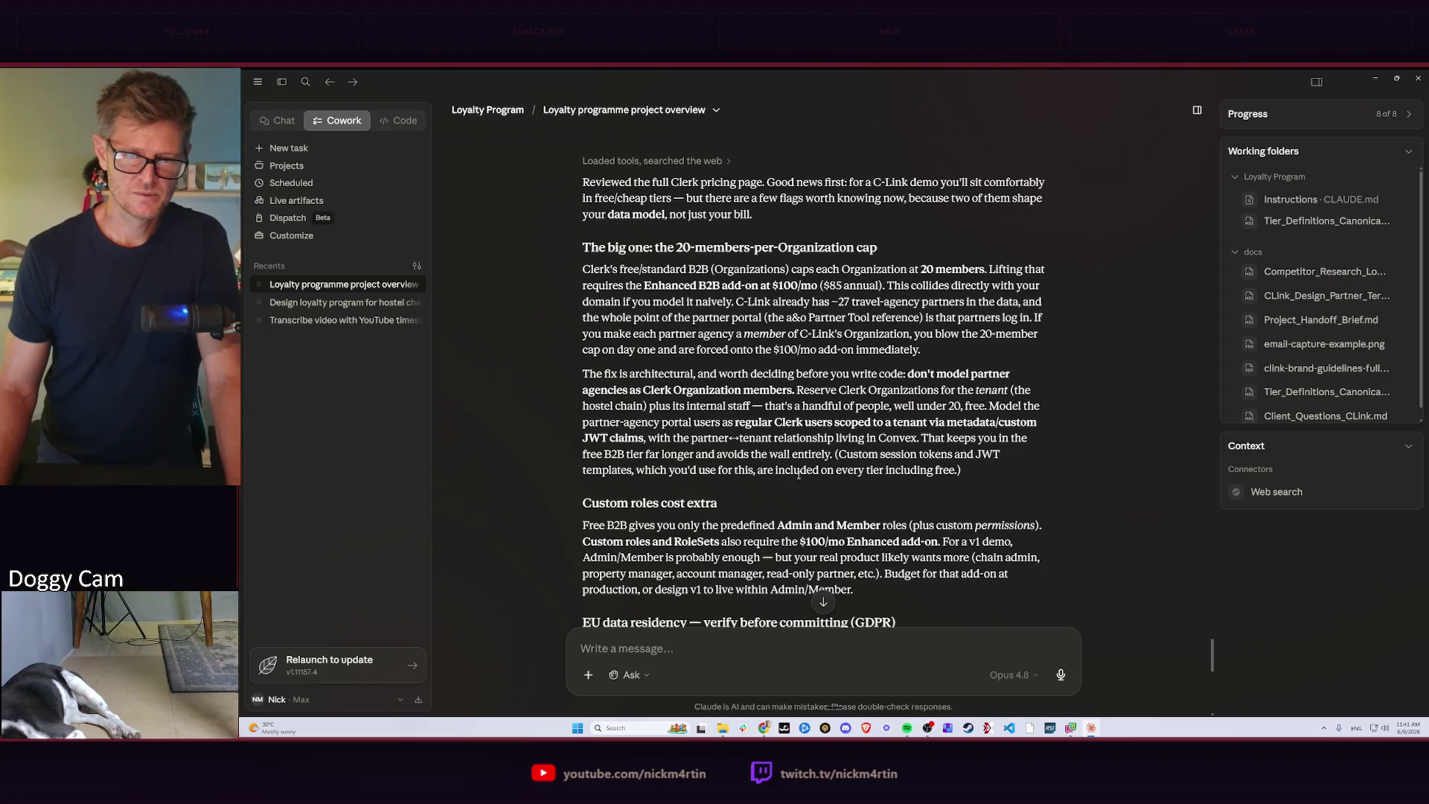
scroll(978, 473, "down", 3)
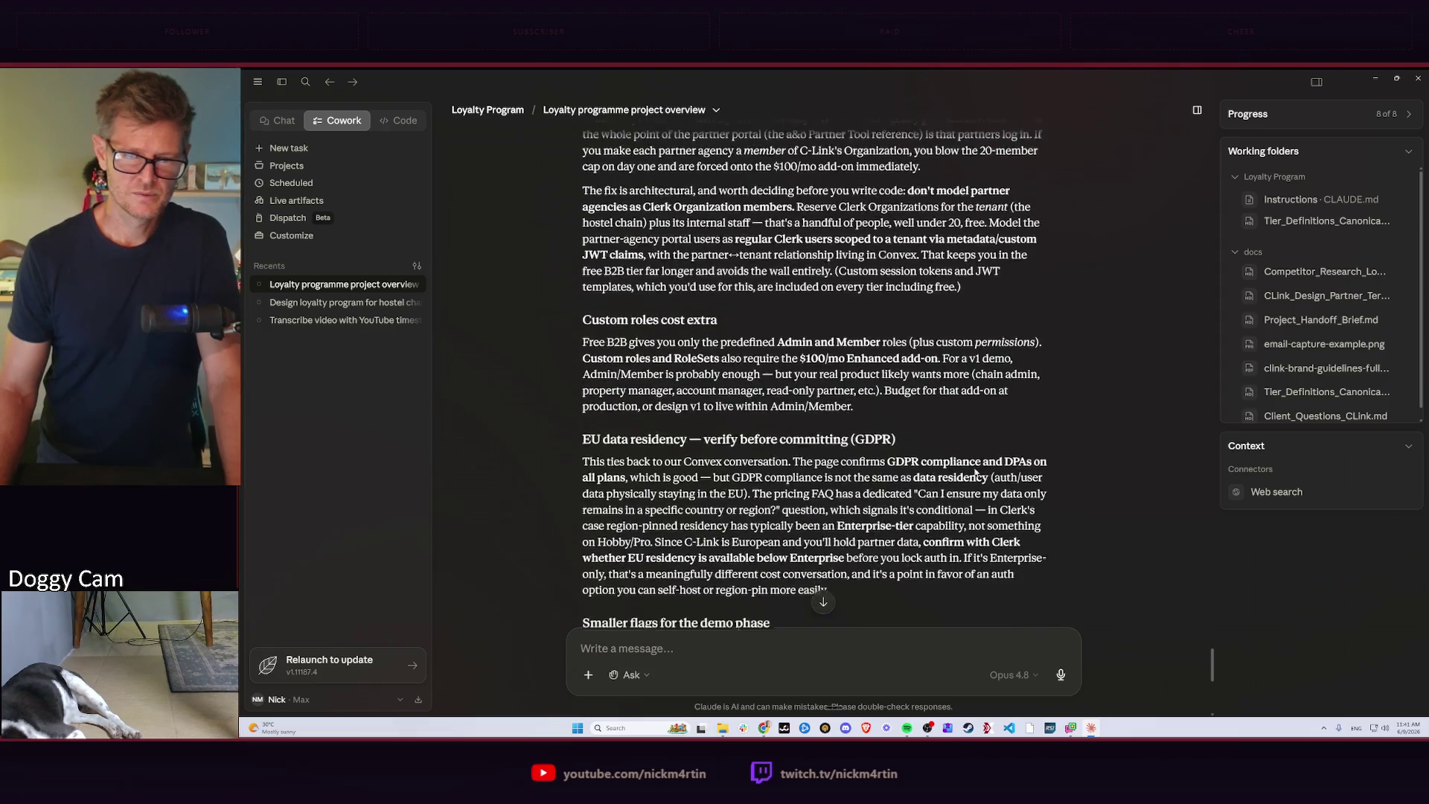
scroll(859, 406, "down", 1)
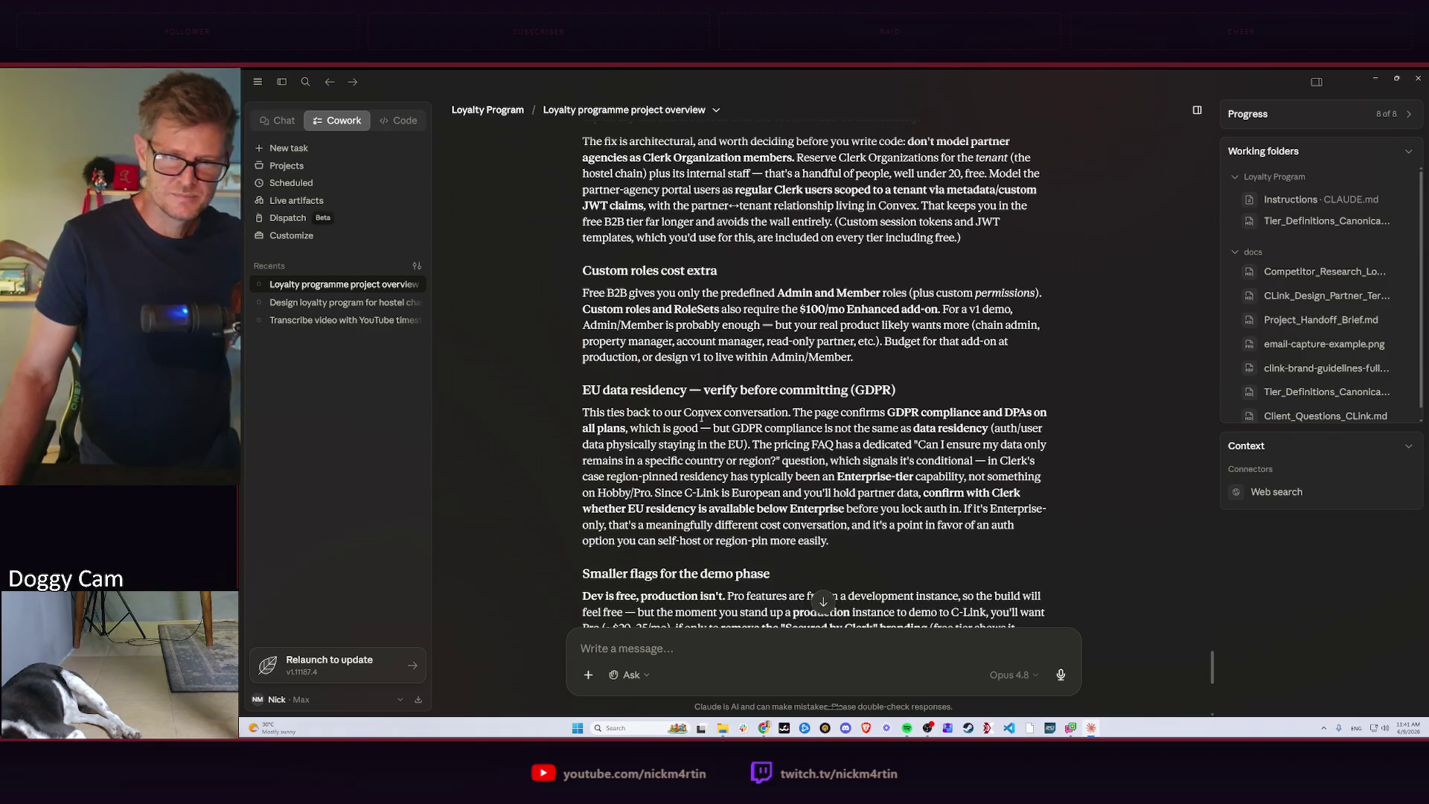
scroll(818, 442, "down", 1)
scroll(819, 441, "down", 1)
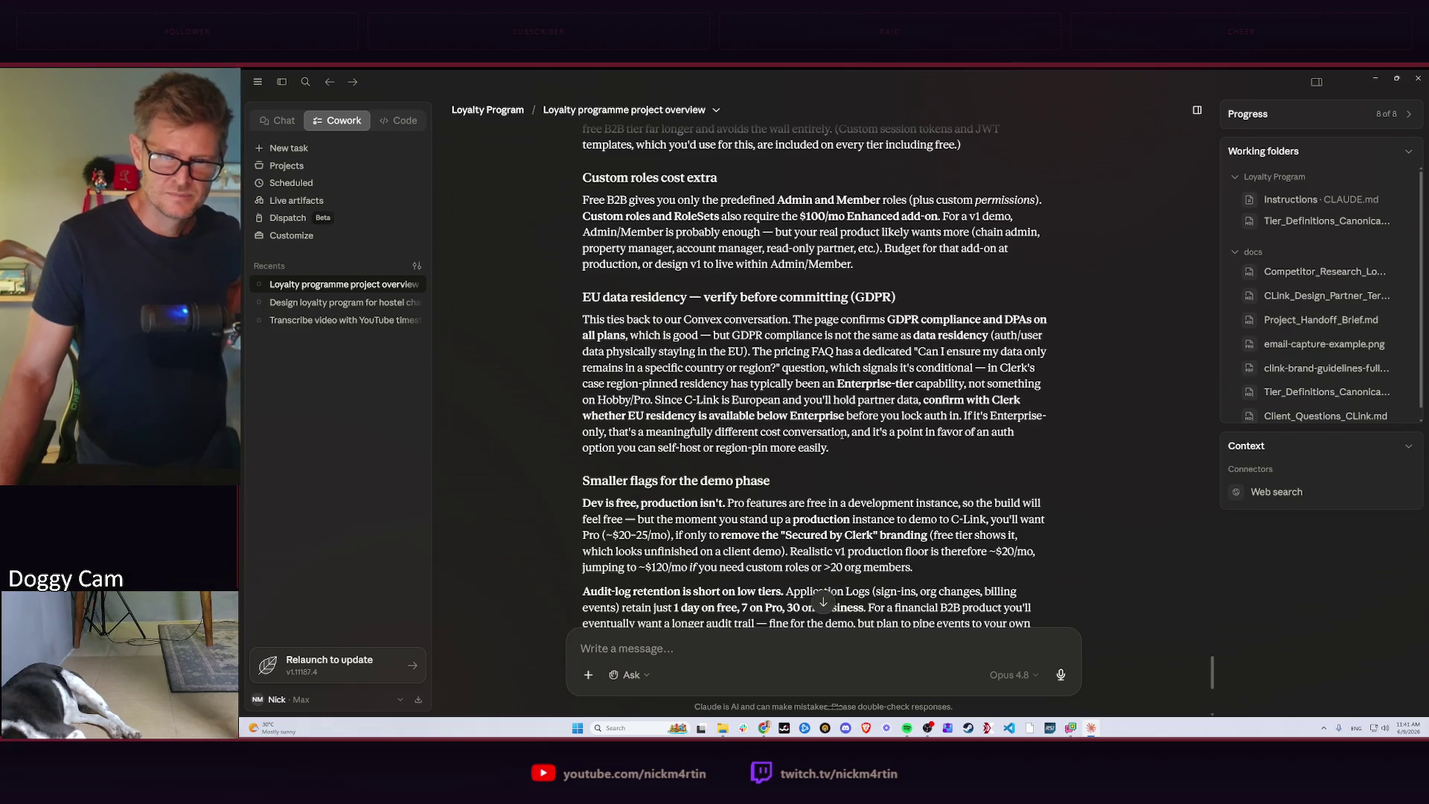
scroll(835, 706, "down", 2)
scroll(834, 705, "down", 1)
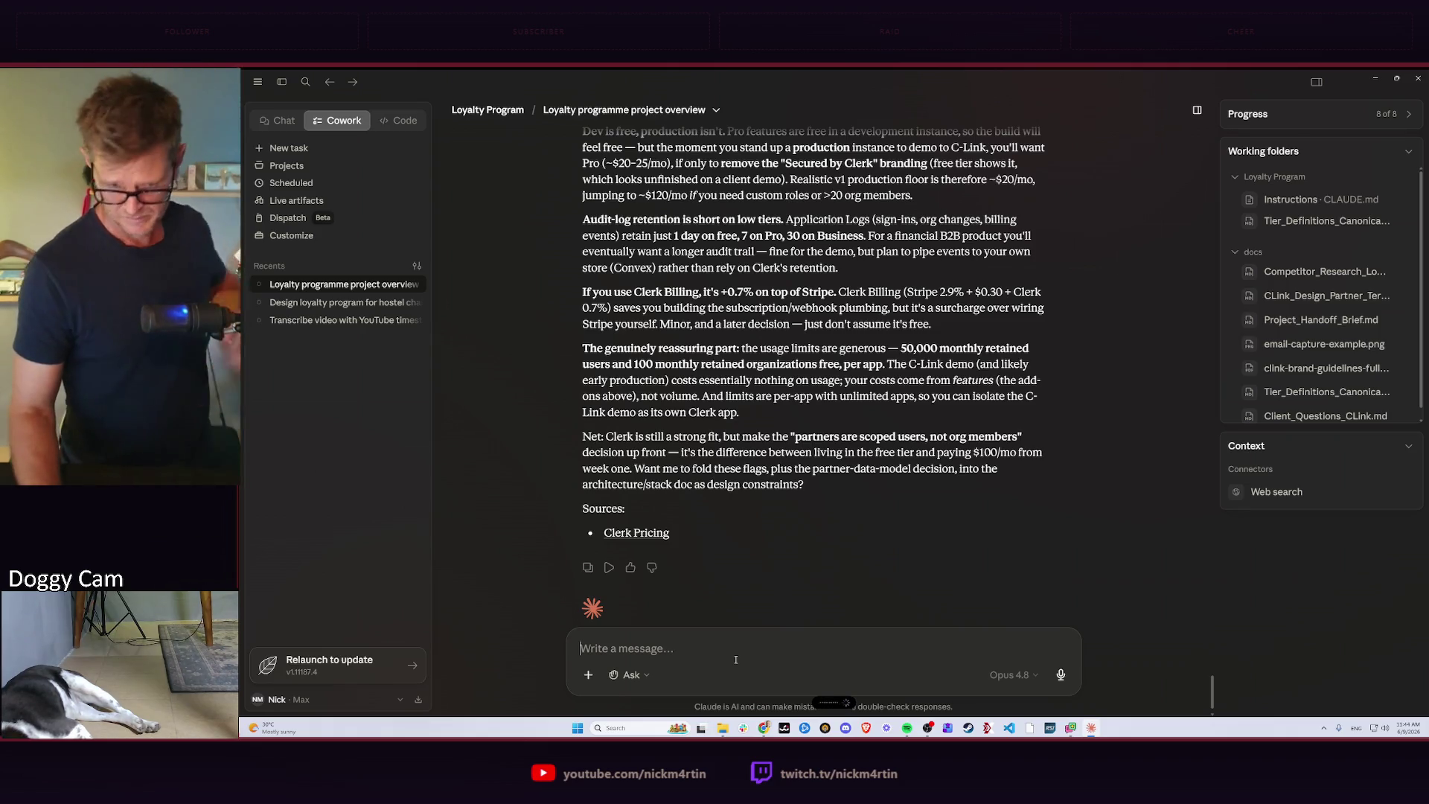
Send the Convex free-tier vs self-hosting question, then launch a terminal from Windows Search.
key("Return")
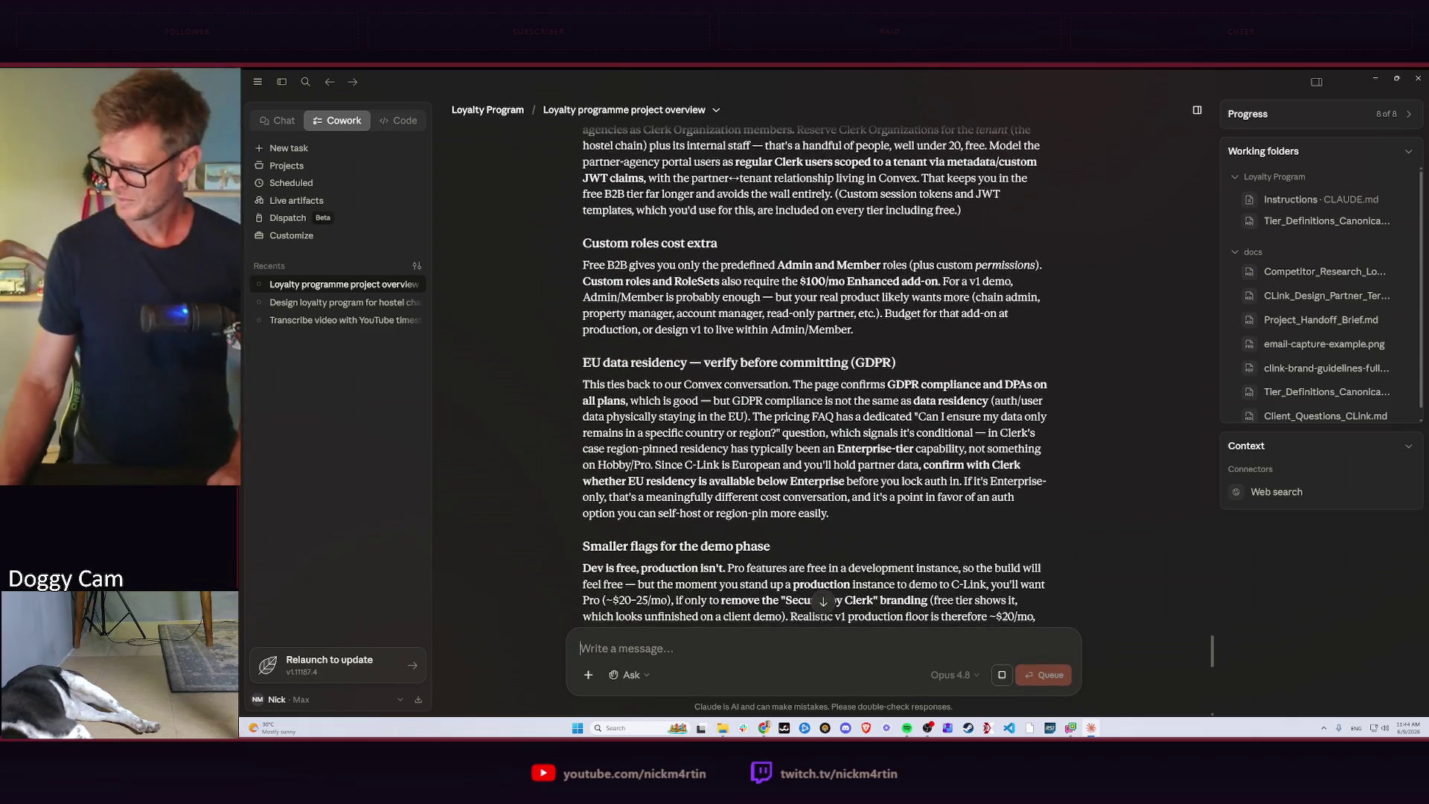
scroll(1052, 459, "down", 3)
scroll(1052, 460, "down", 5)
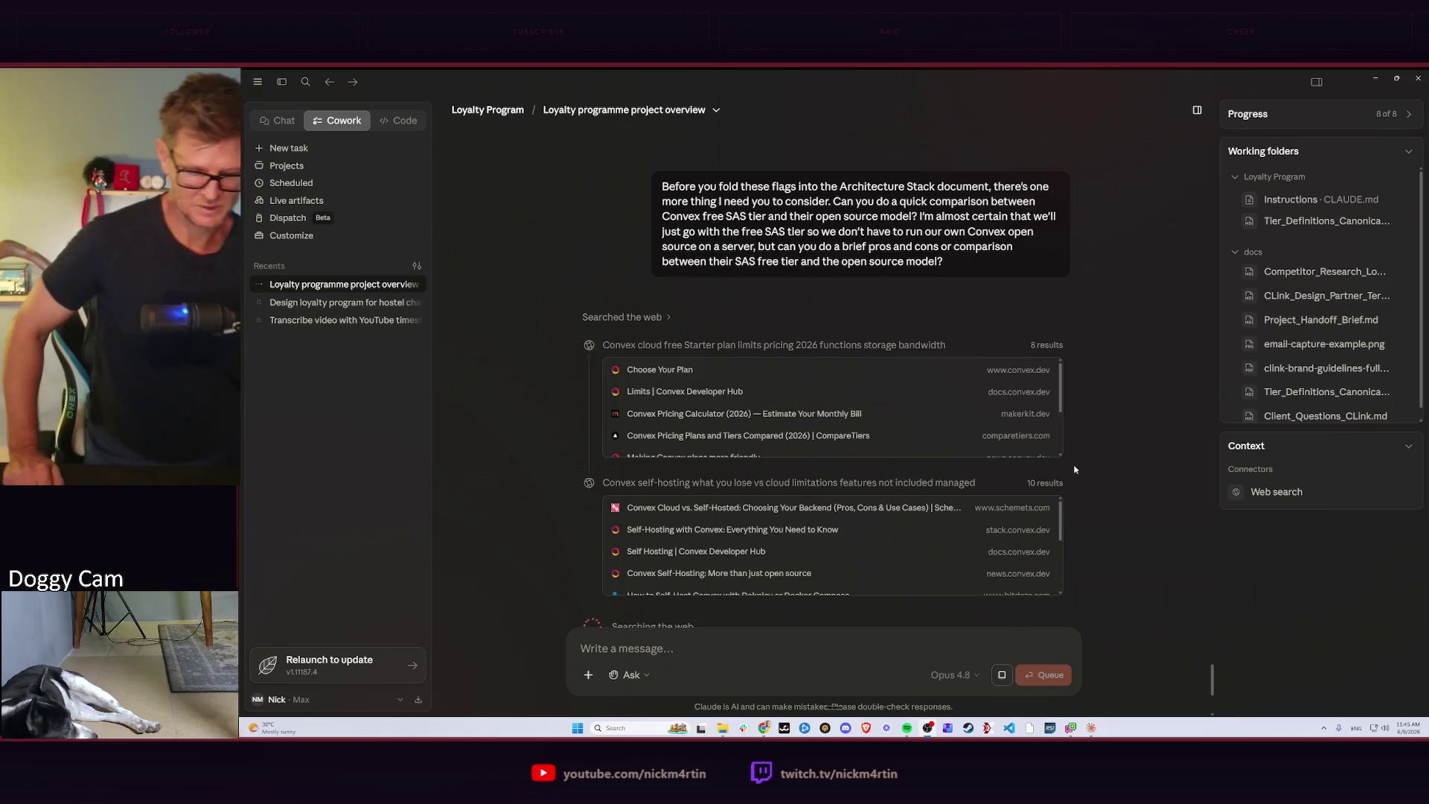
key("alt+Tab")
left_click(626, 728)
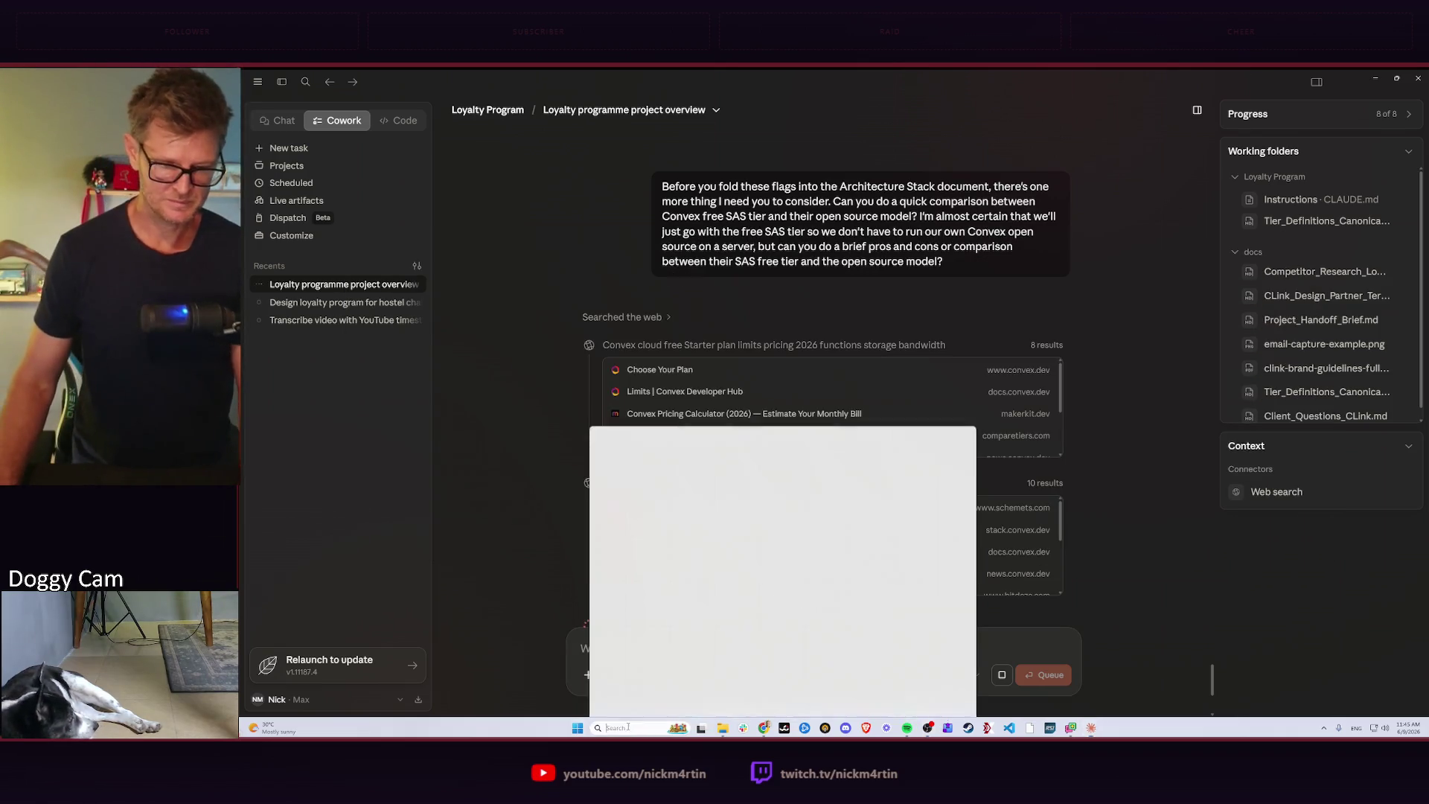
left_click(627, 729)
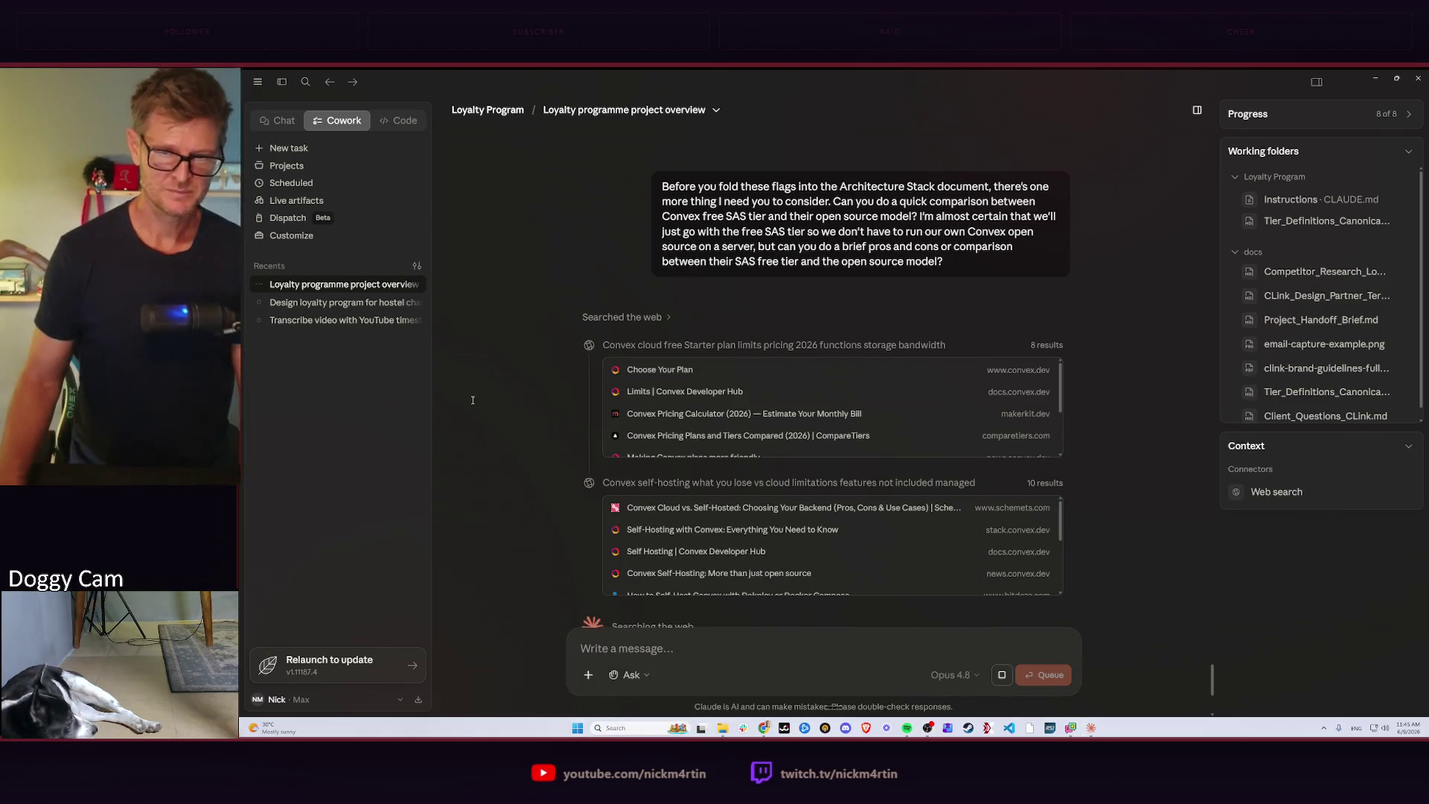
type("cd .\\loyalty\\")
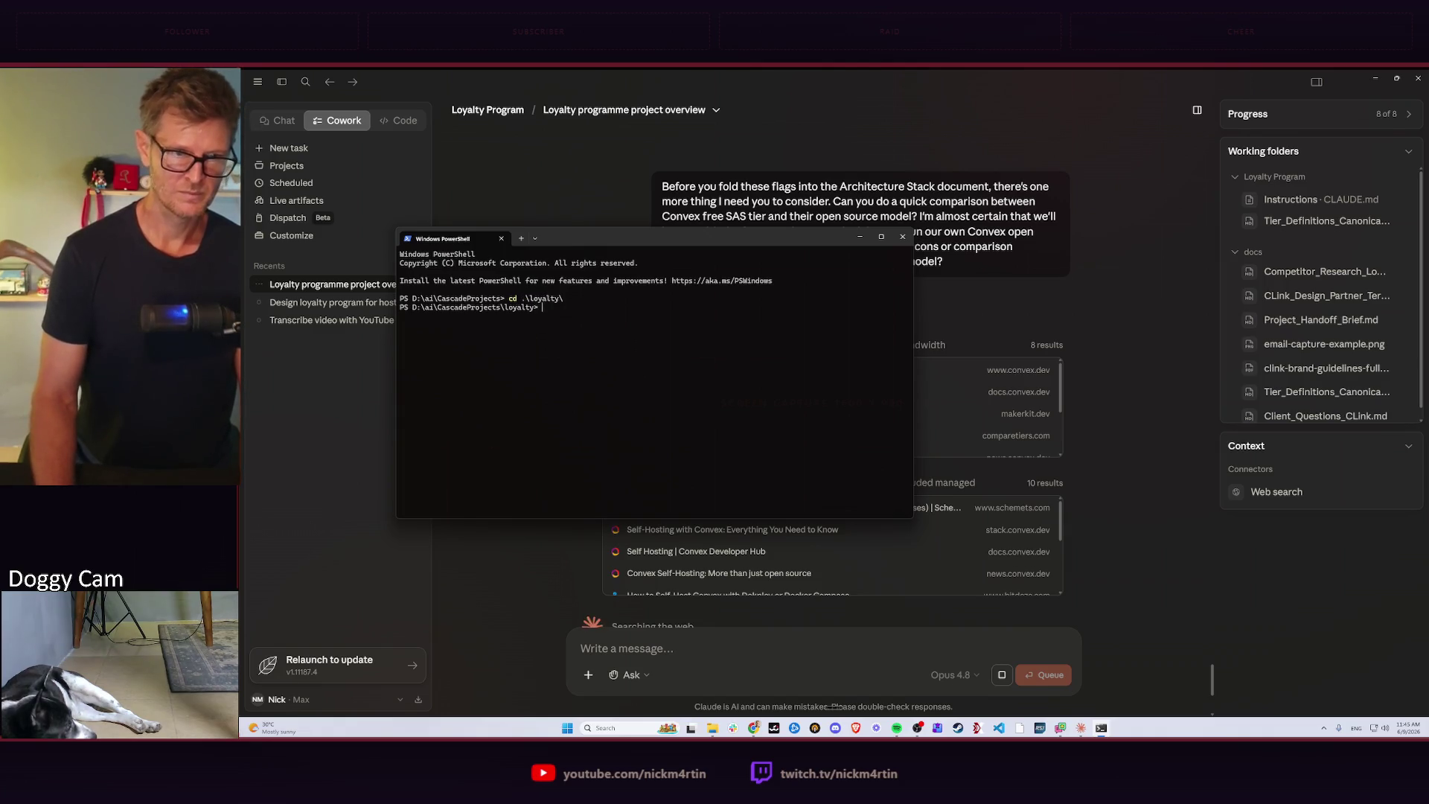
Recall and run 'claude --dangerously-skip-permissions' from history inside the loyalty folder.
key("ctrl+r")
type("clu")
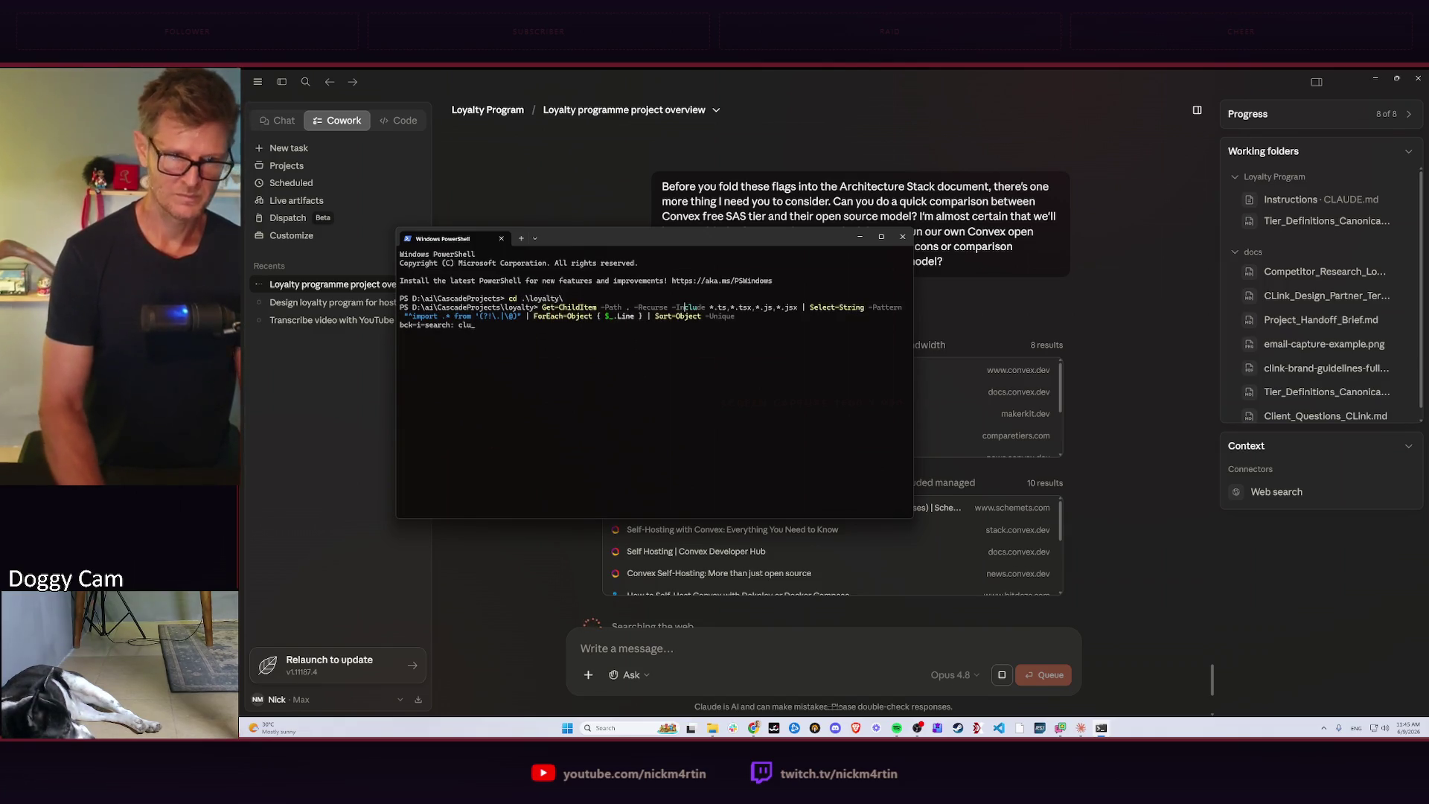
key("BackSpace")
type("a")
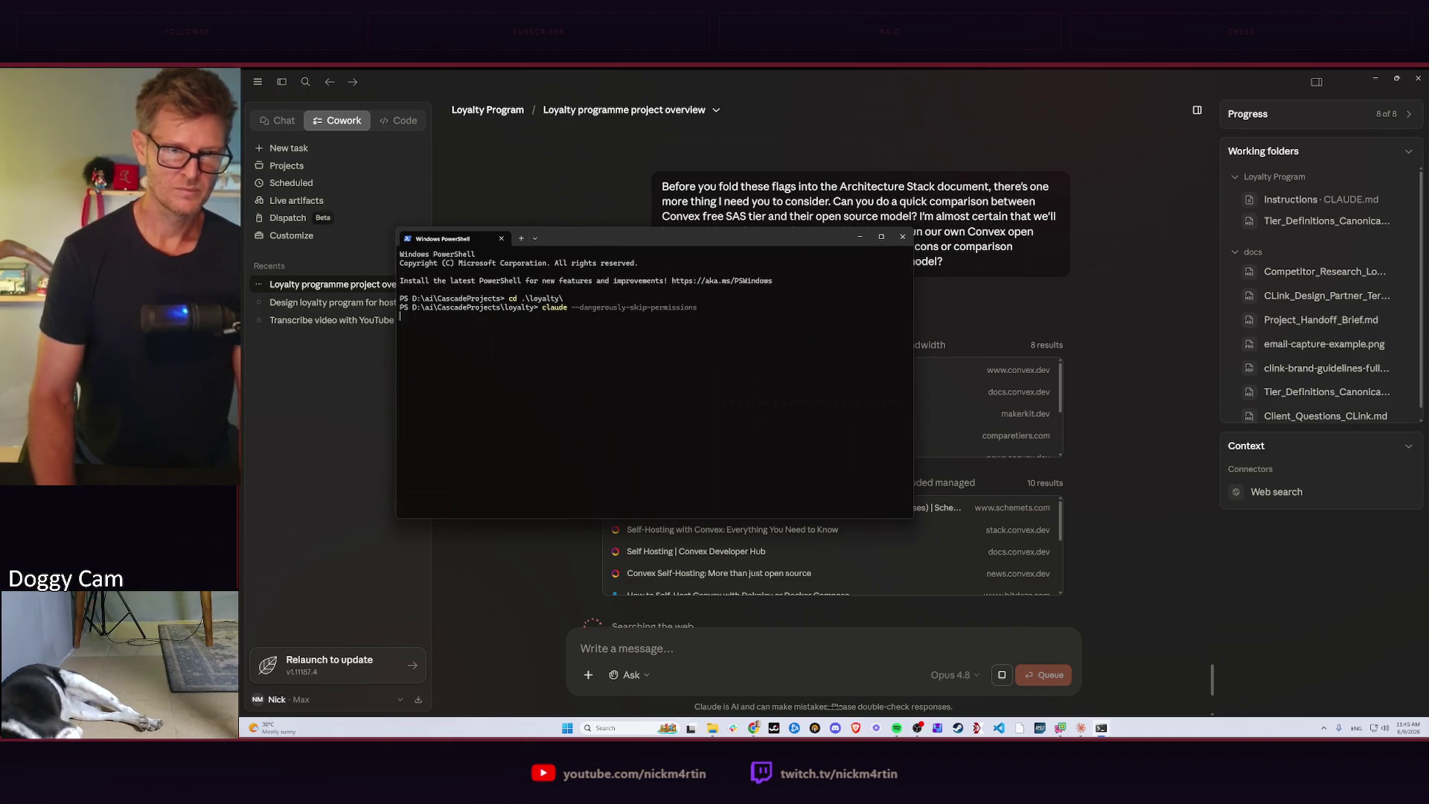
key("Escape")
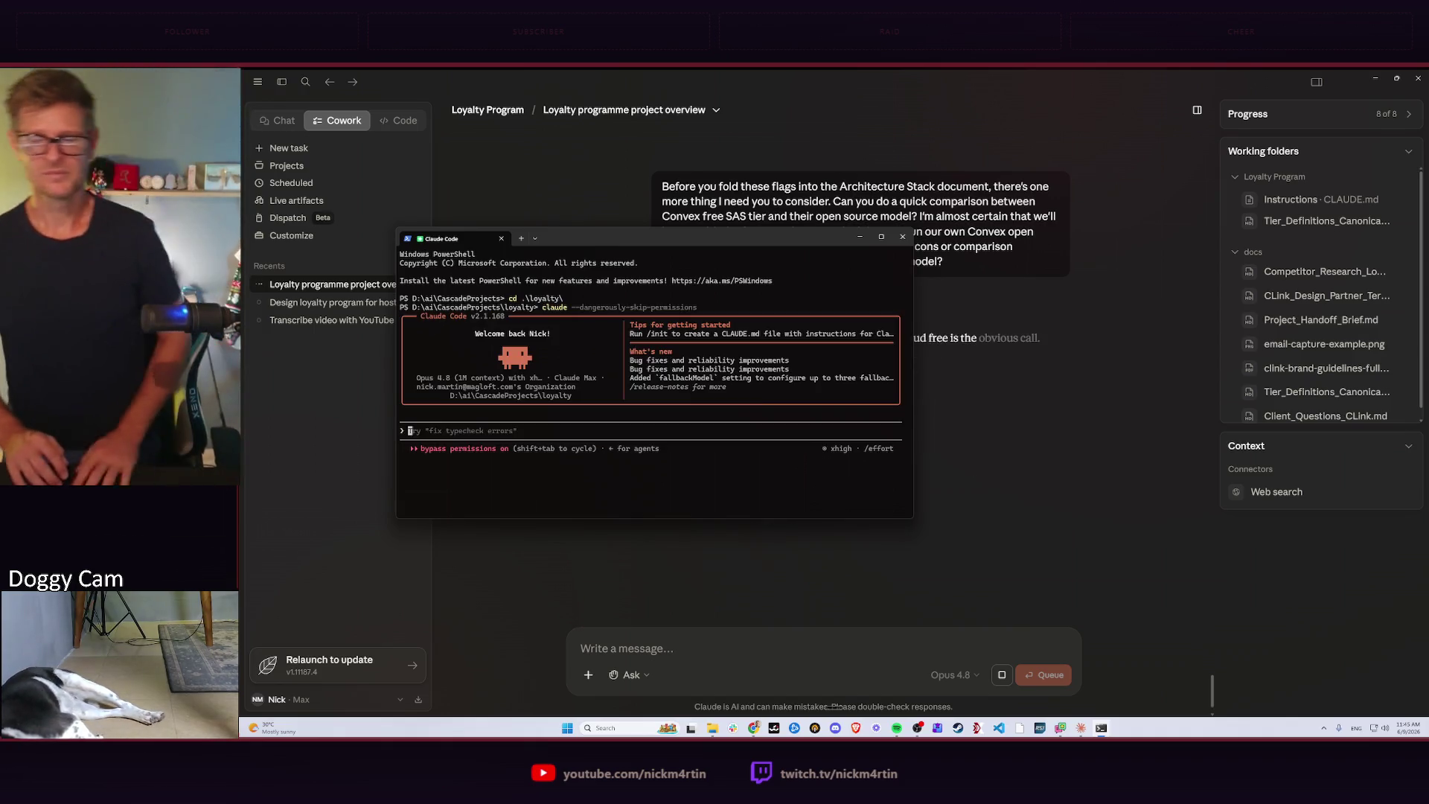
left_click_drag(597, 238, 554, 169)
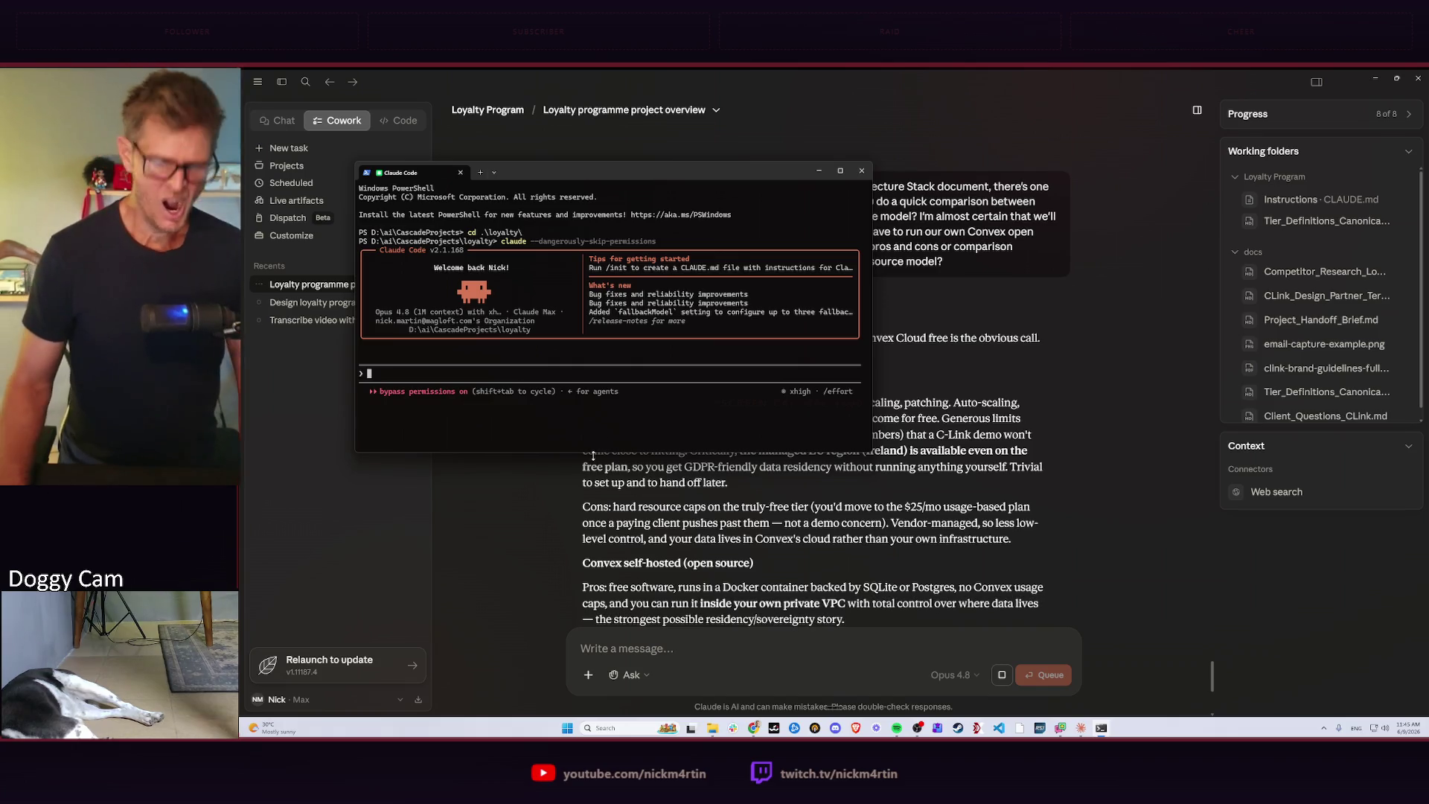
type("/prime")
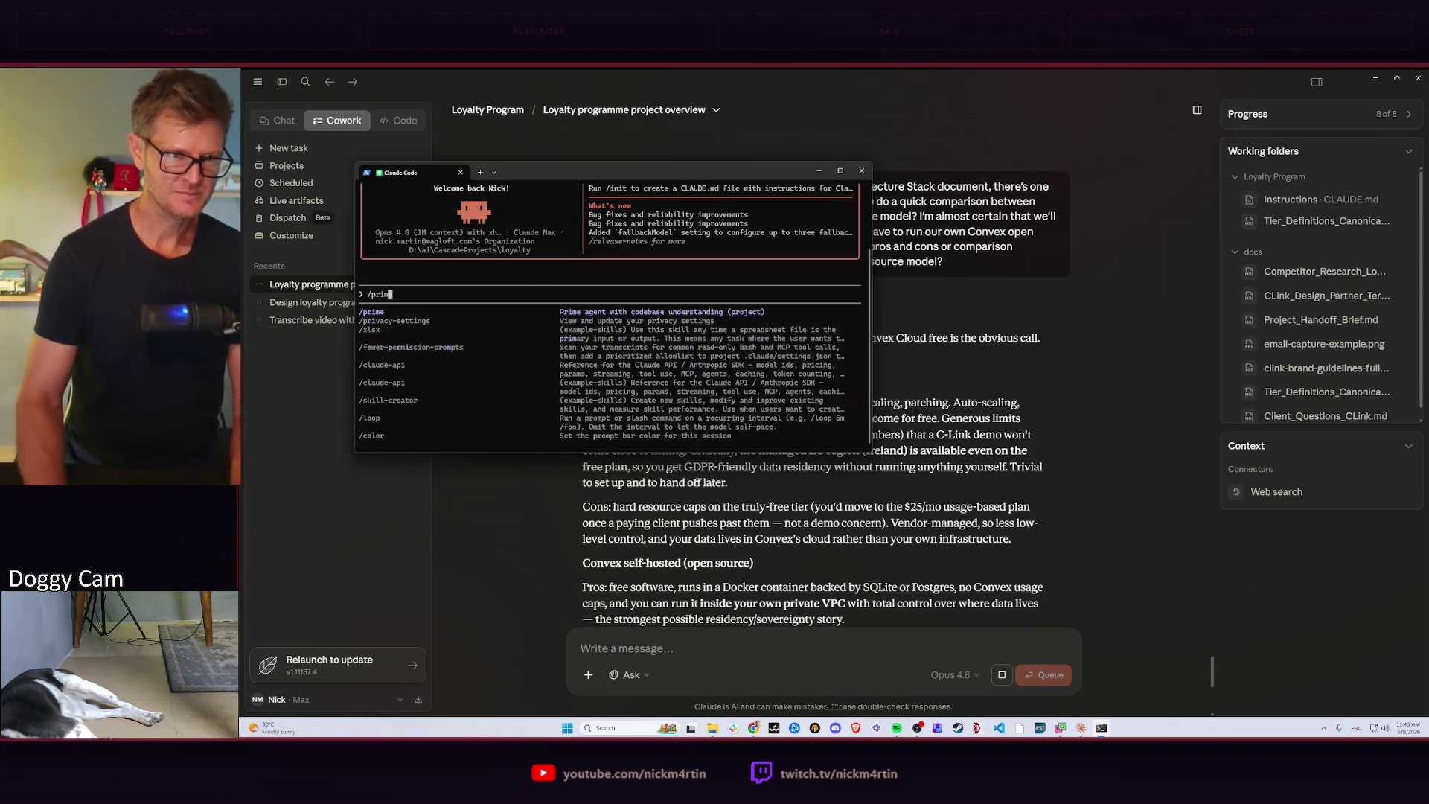
Run /prime in Claude Code, which reports the folder isn't a git repository.
key("Return")
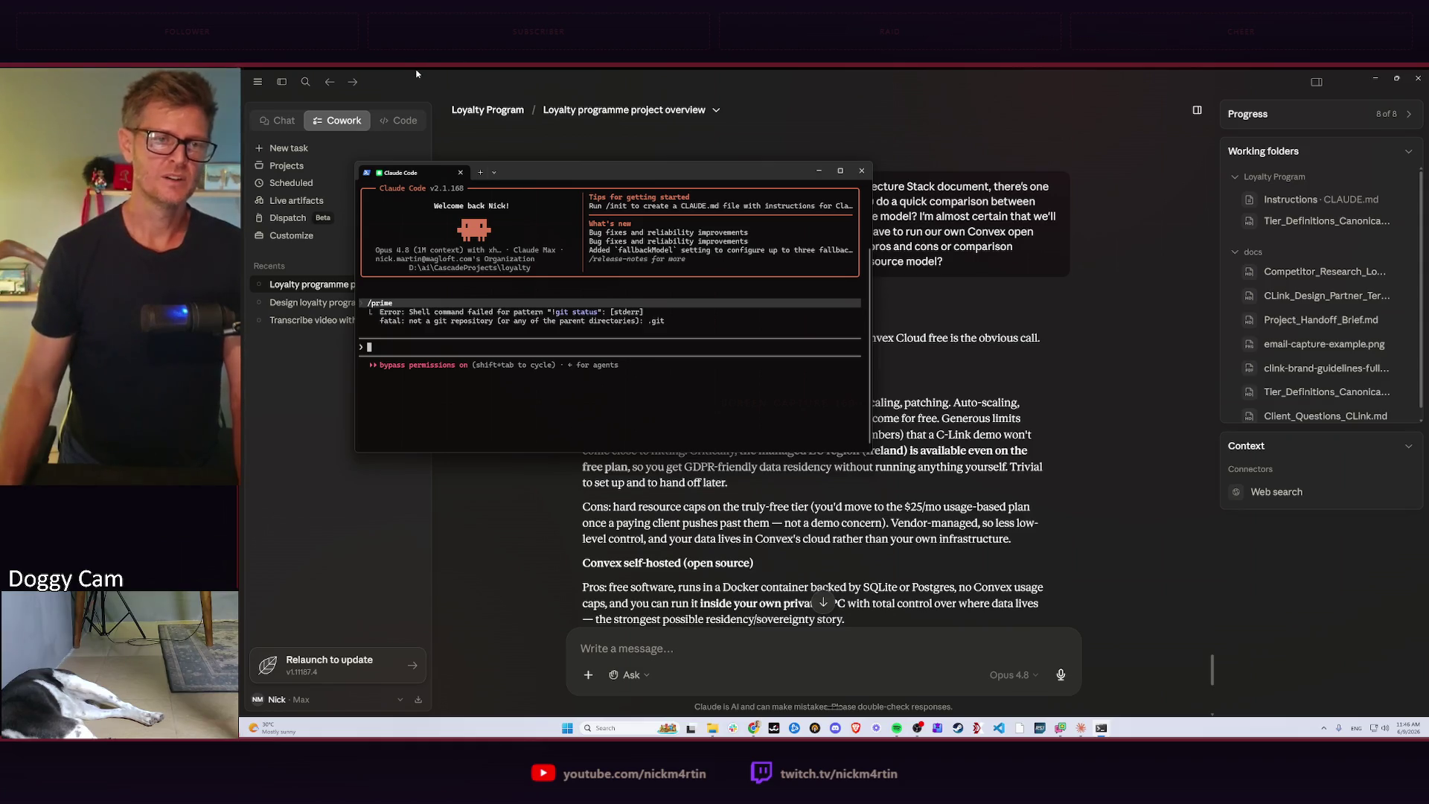
left_click_drag(536, 176, 637, 171)
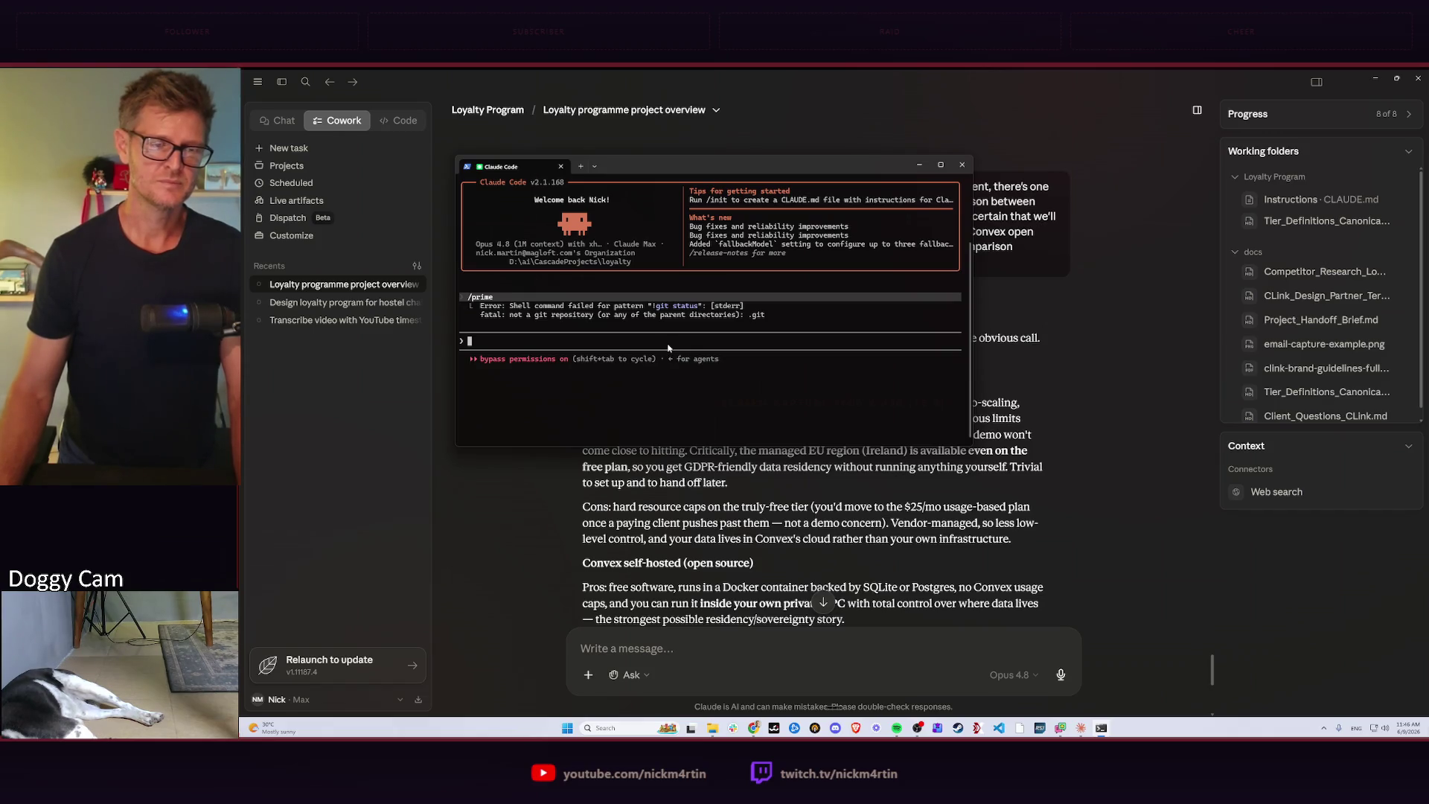
key("alt+Tab")
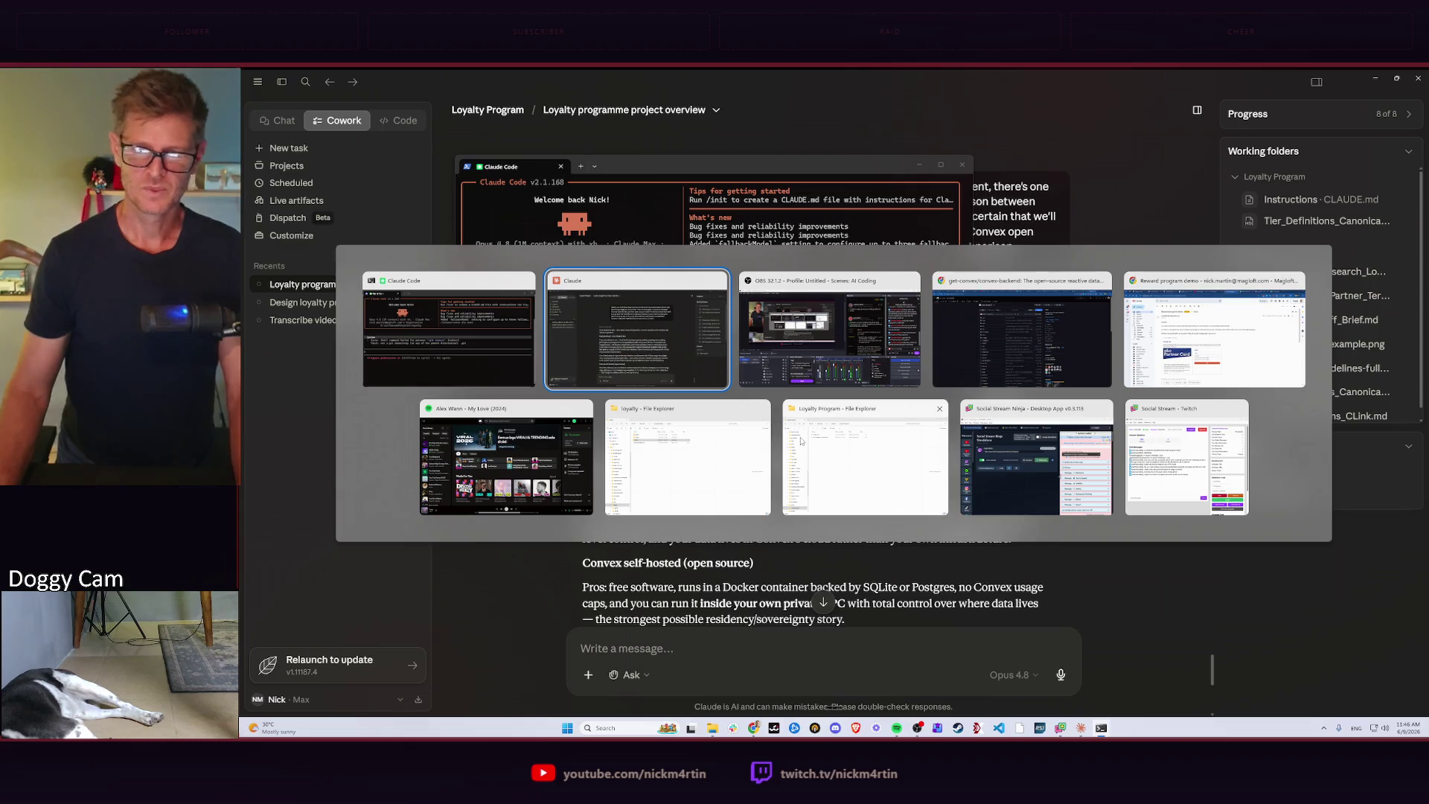
Browse the loyalty folder's docs and .claude subfolders in File Explorer.
left_click(687, 458)
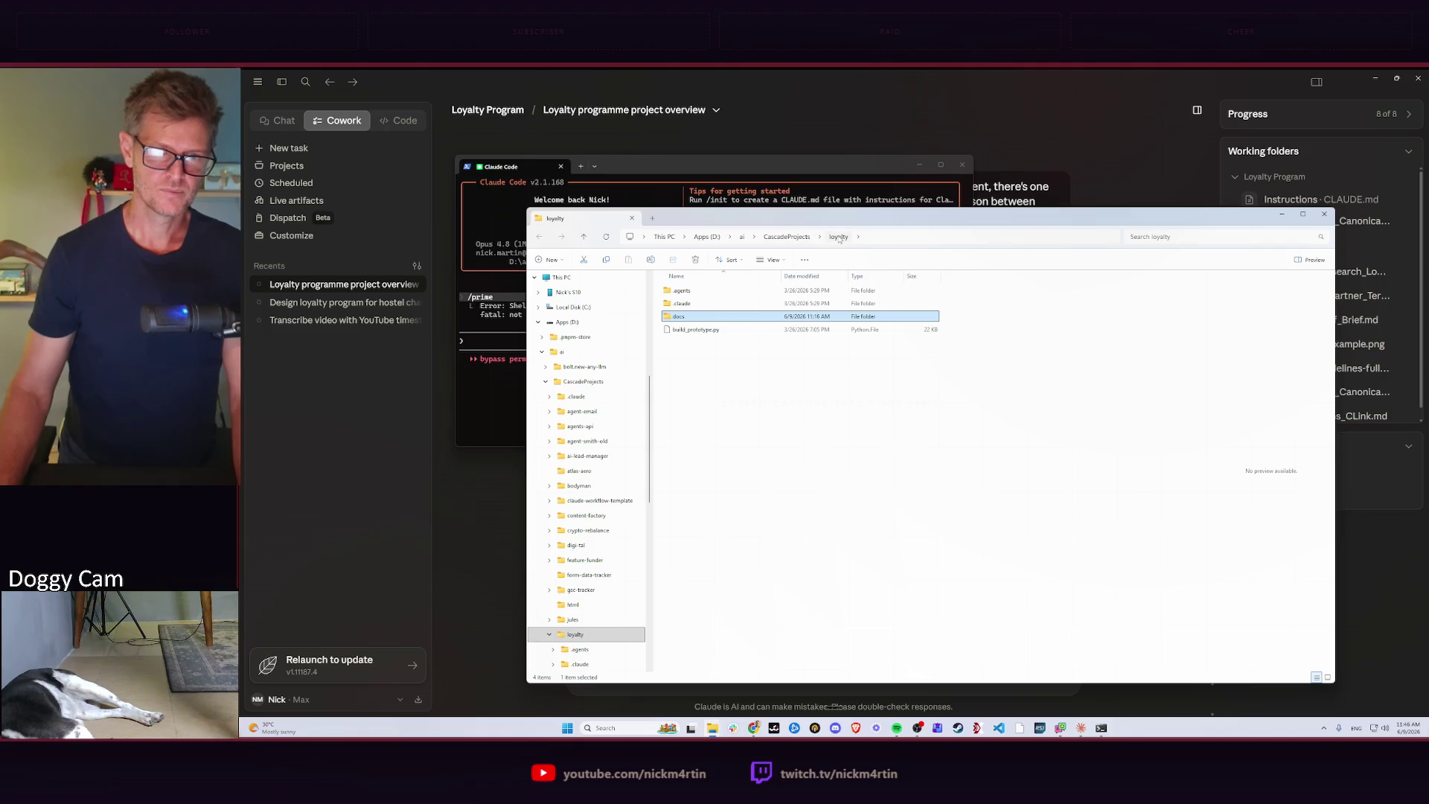
double_click(698, 317)
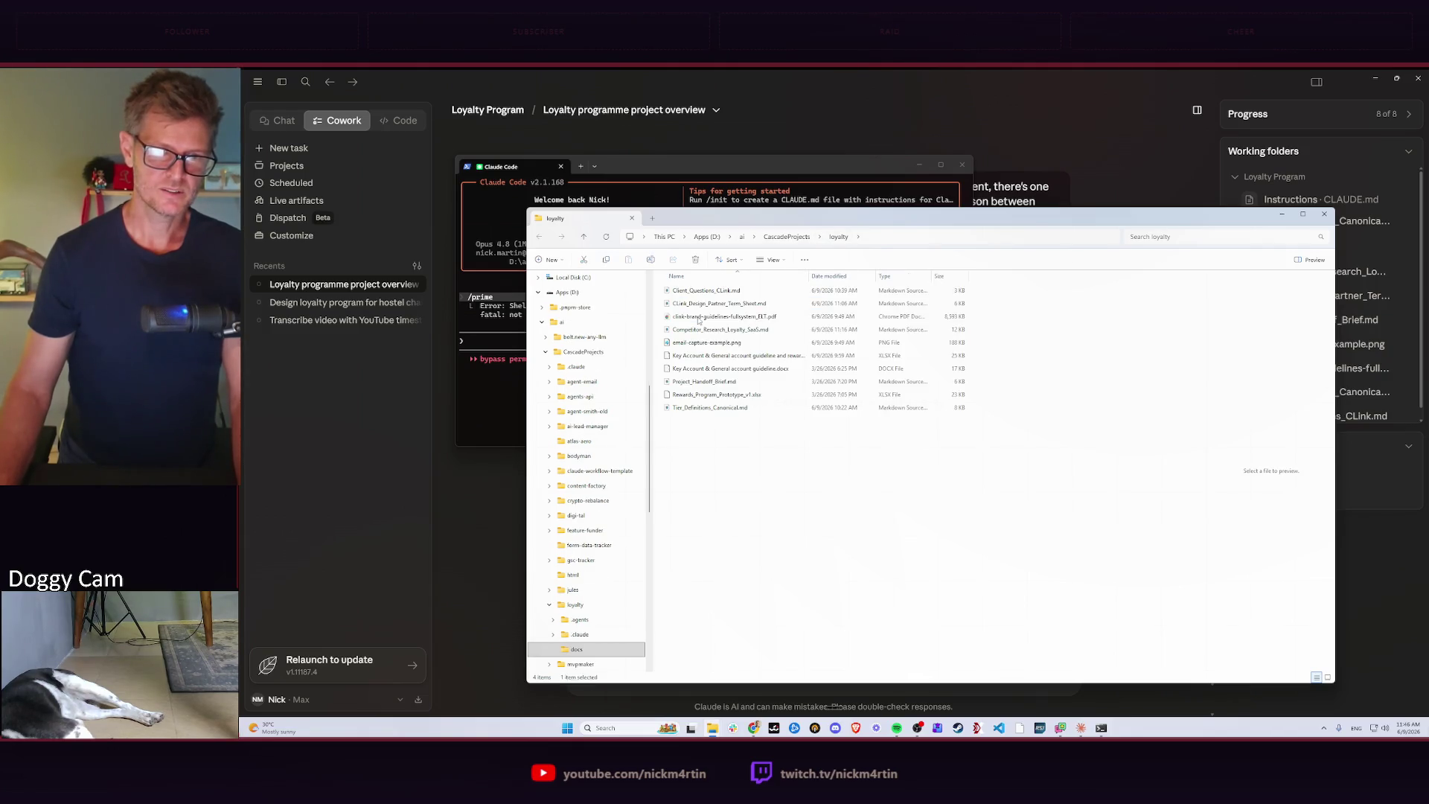
left_click(537, 236)
double_click(705, 304)
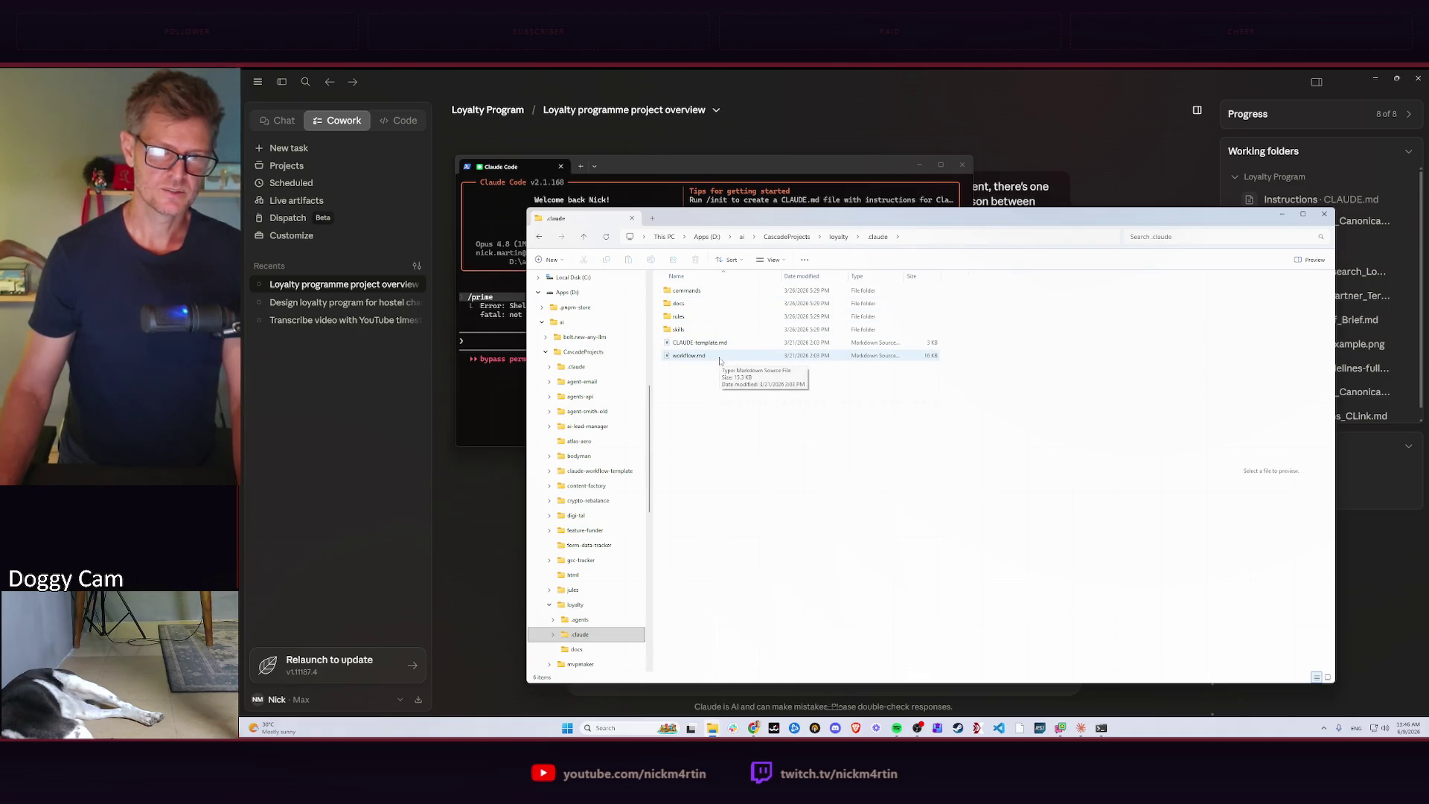
left_click(538, 237)
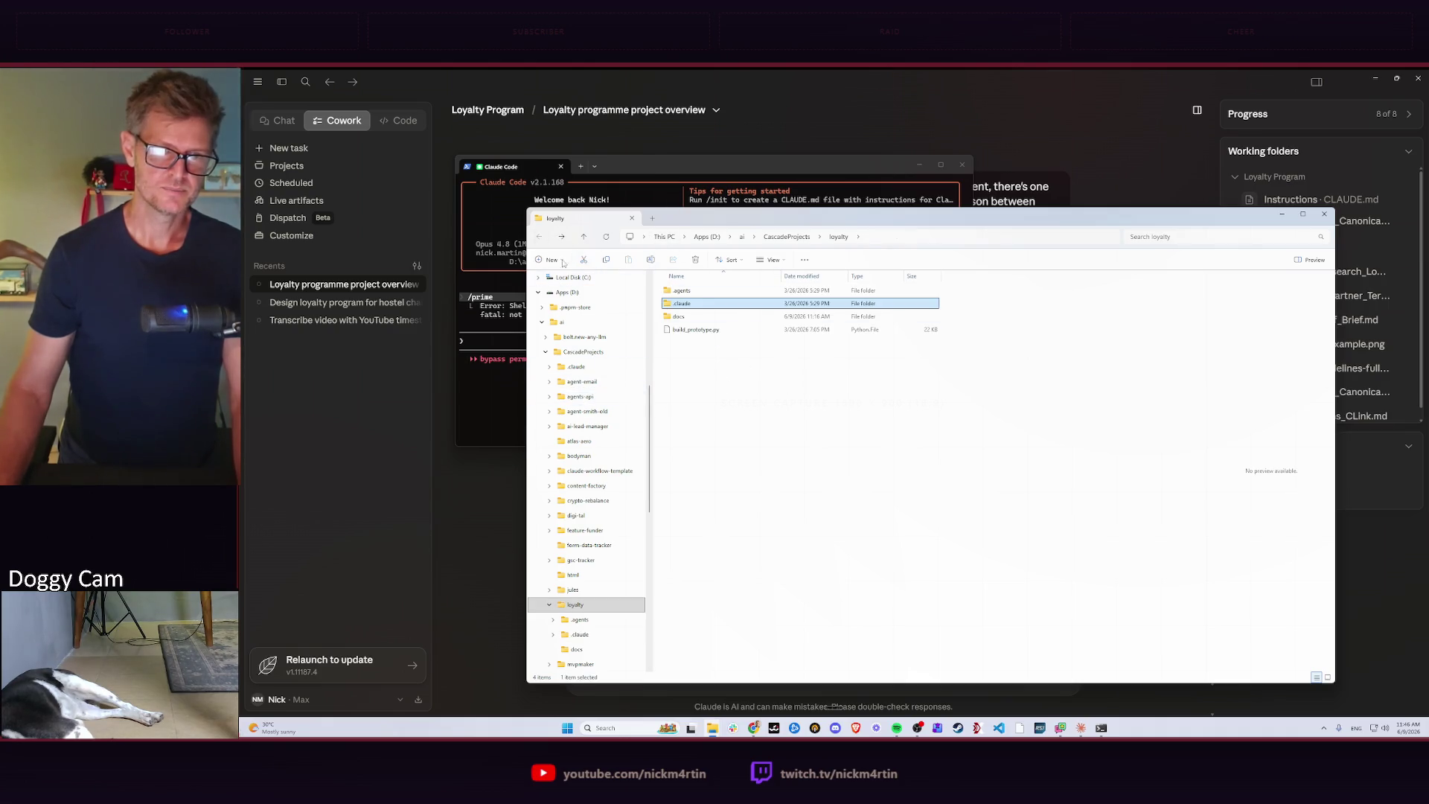
Navigate to CascadeProjects > claude-workflow-template, reveal its path, and return to the maximized terminal.
left_click(742, 238)
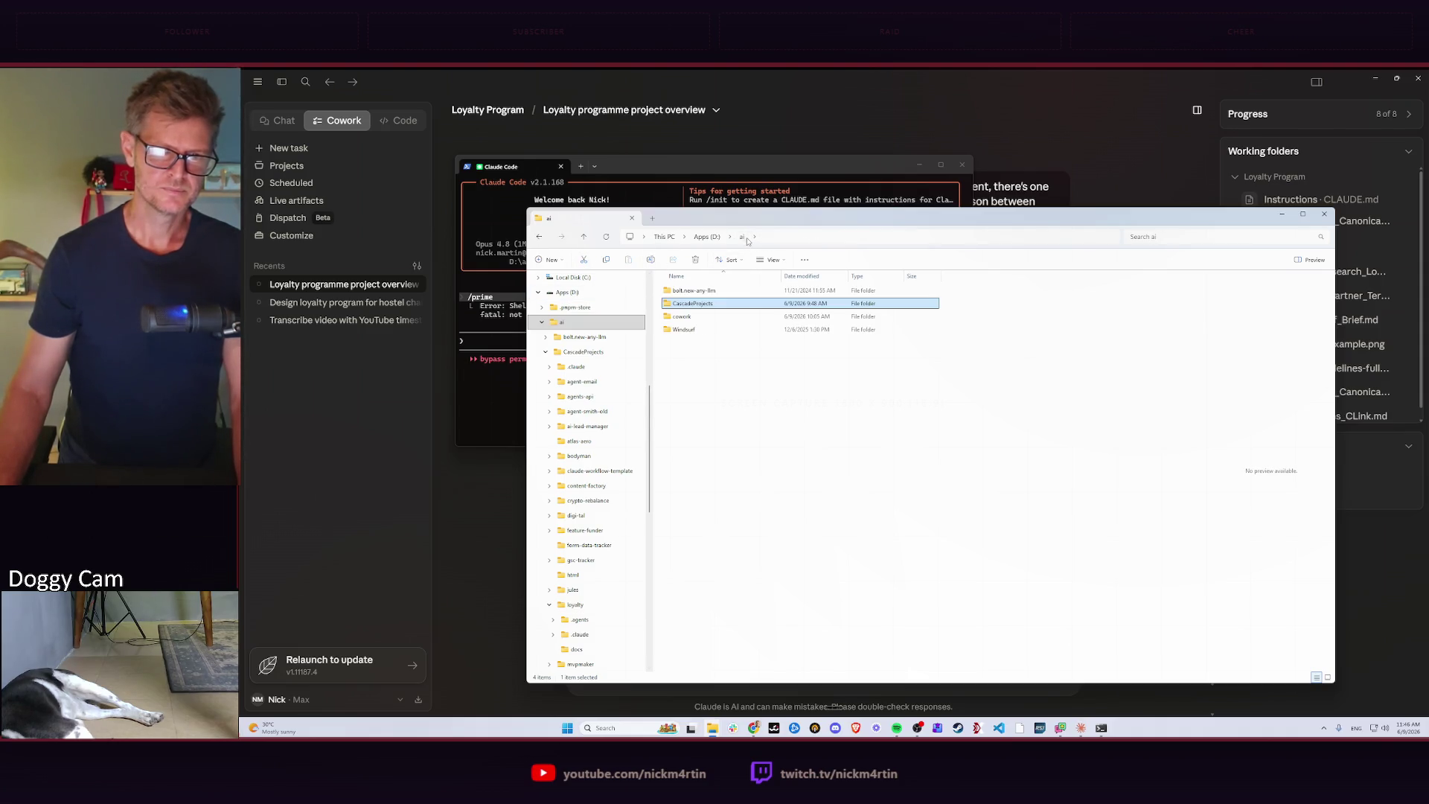
double_click(700, 306)
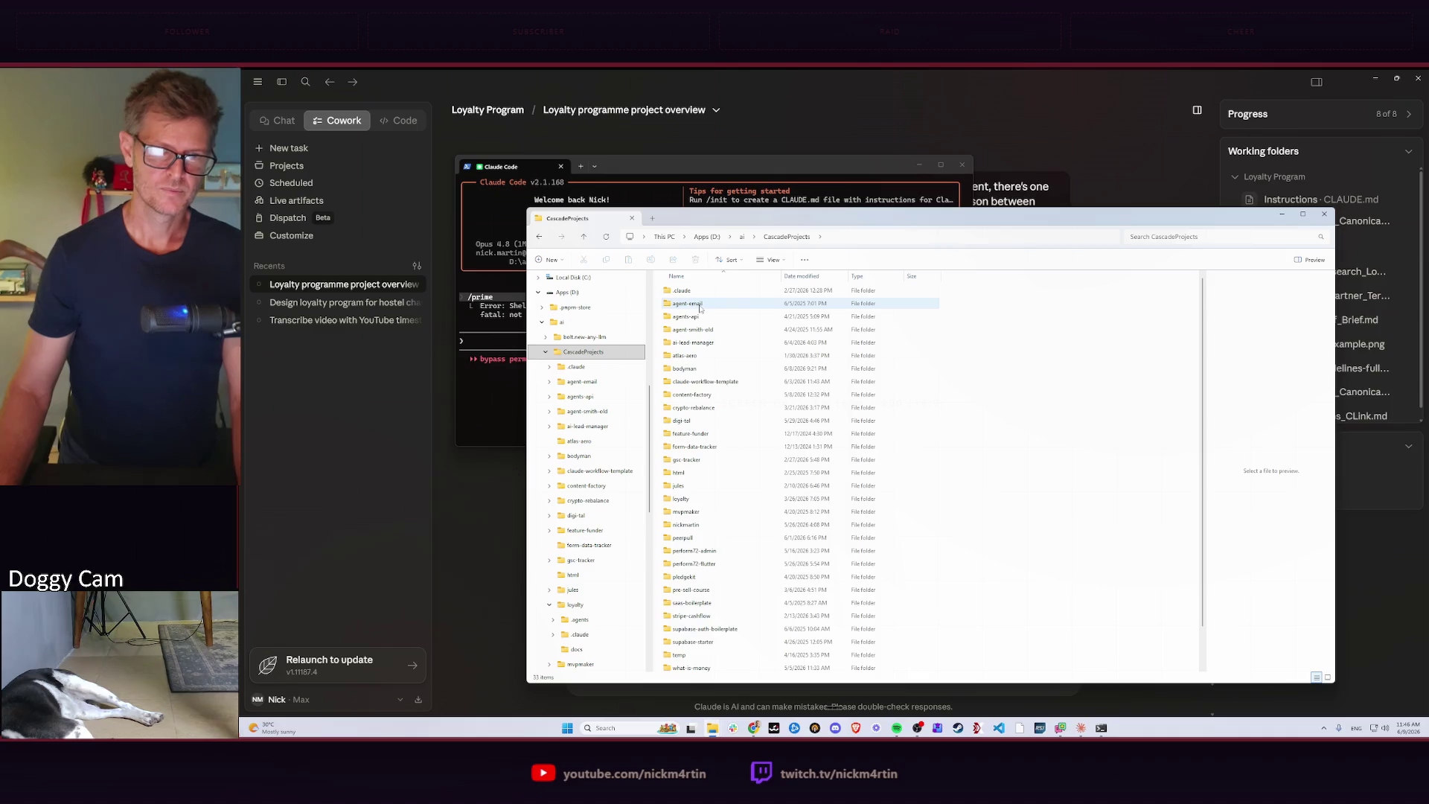
double_click(701, 383)
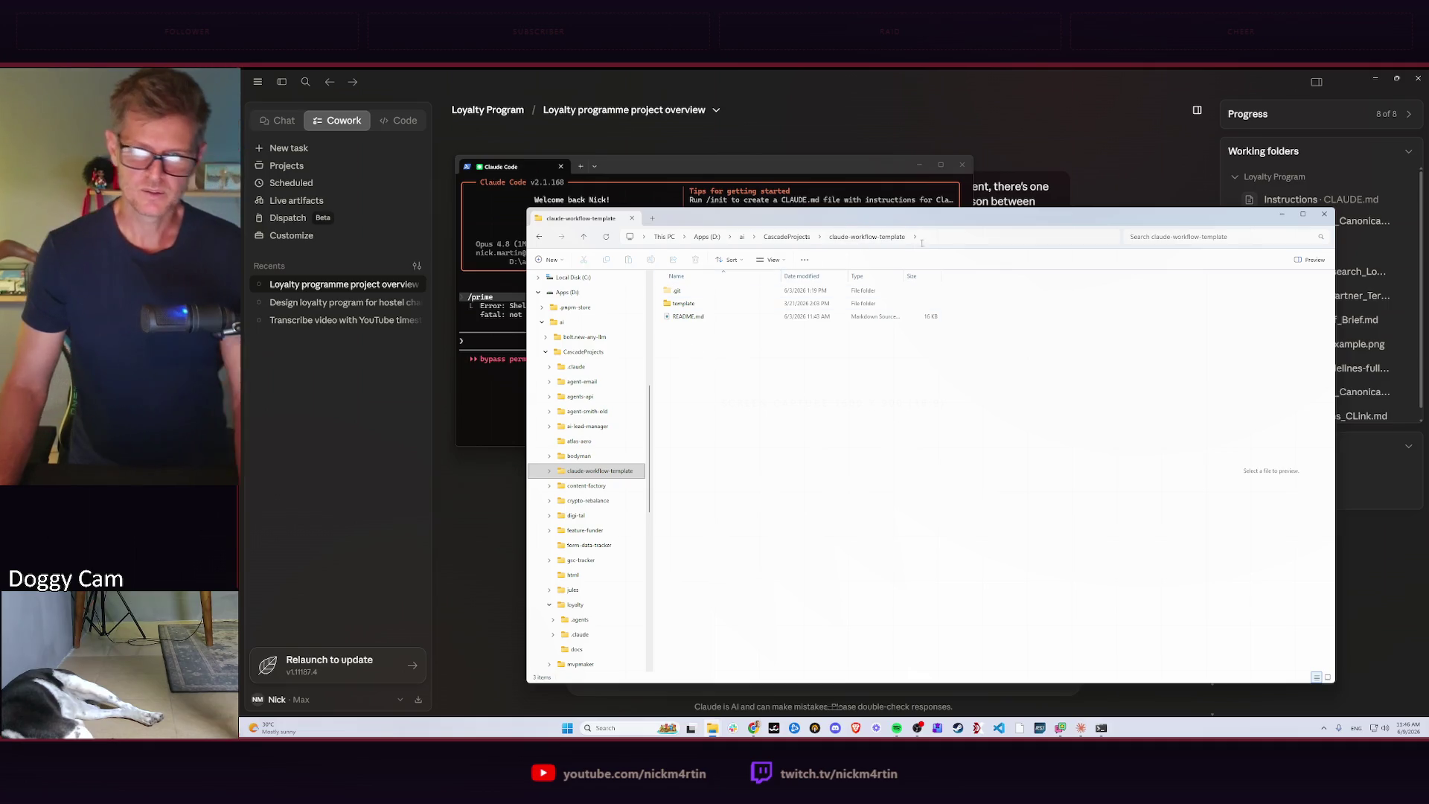
left_click(820, 236)
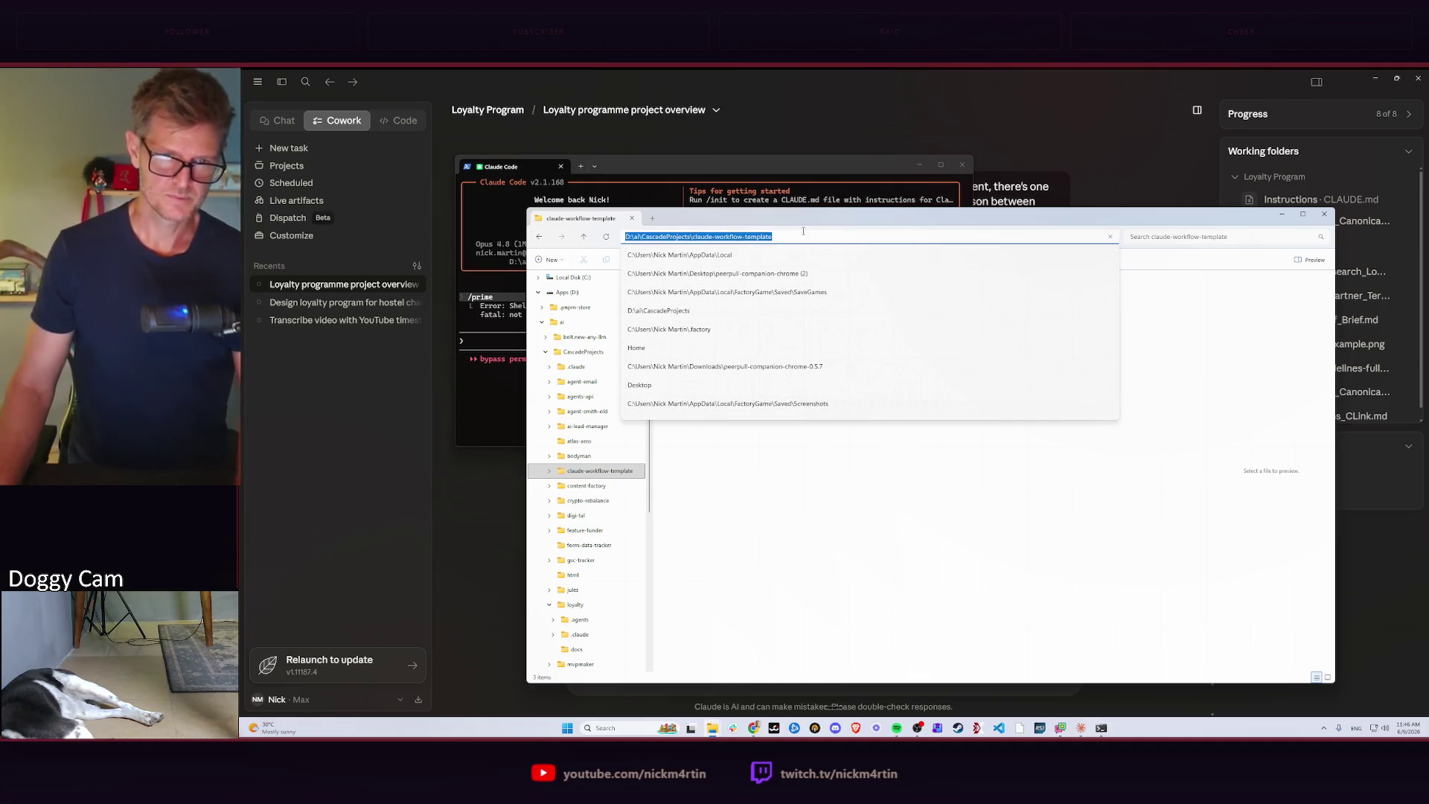
left_click(479, 401)
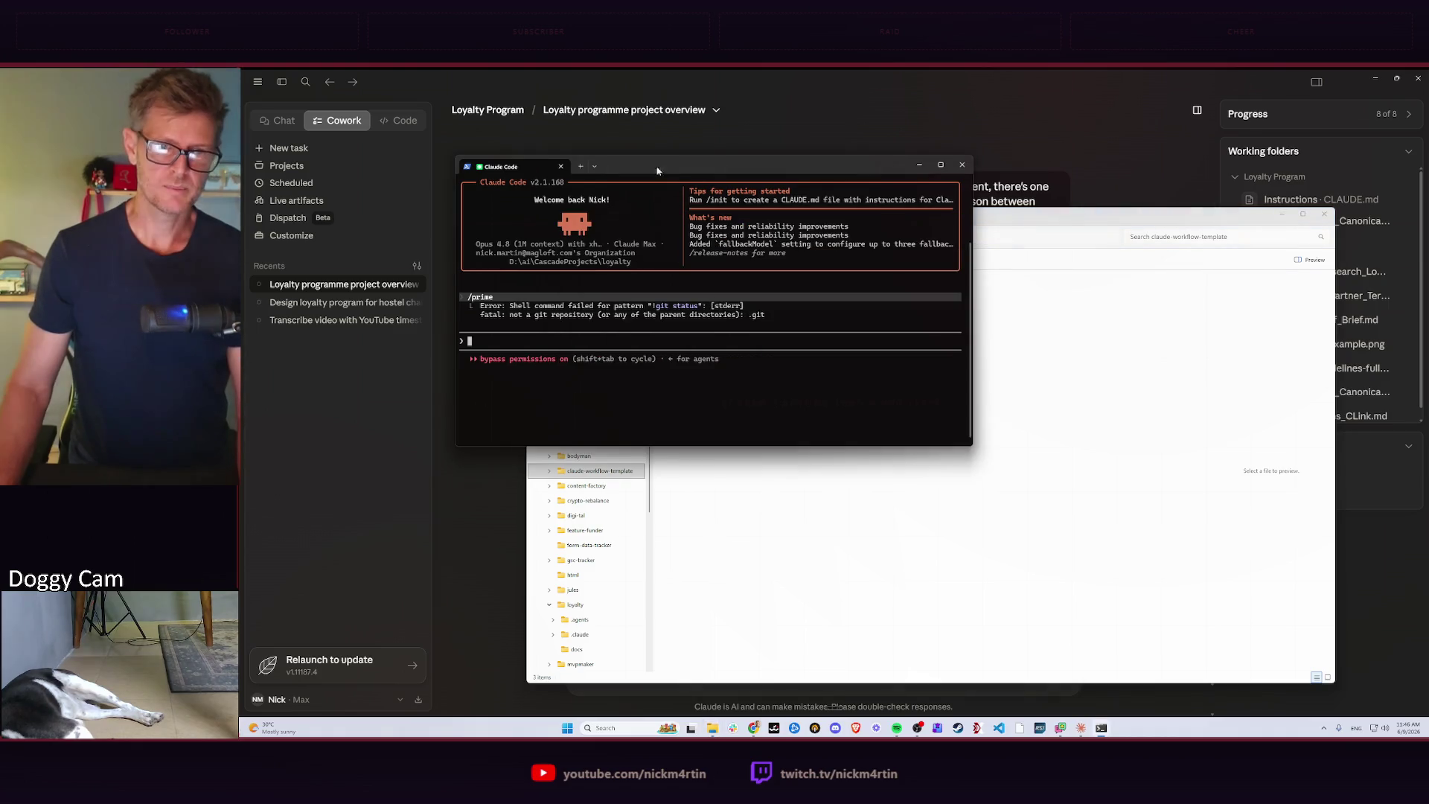
double_click(752, 166)
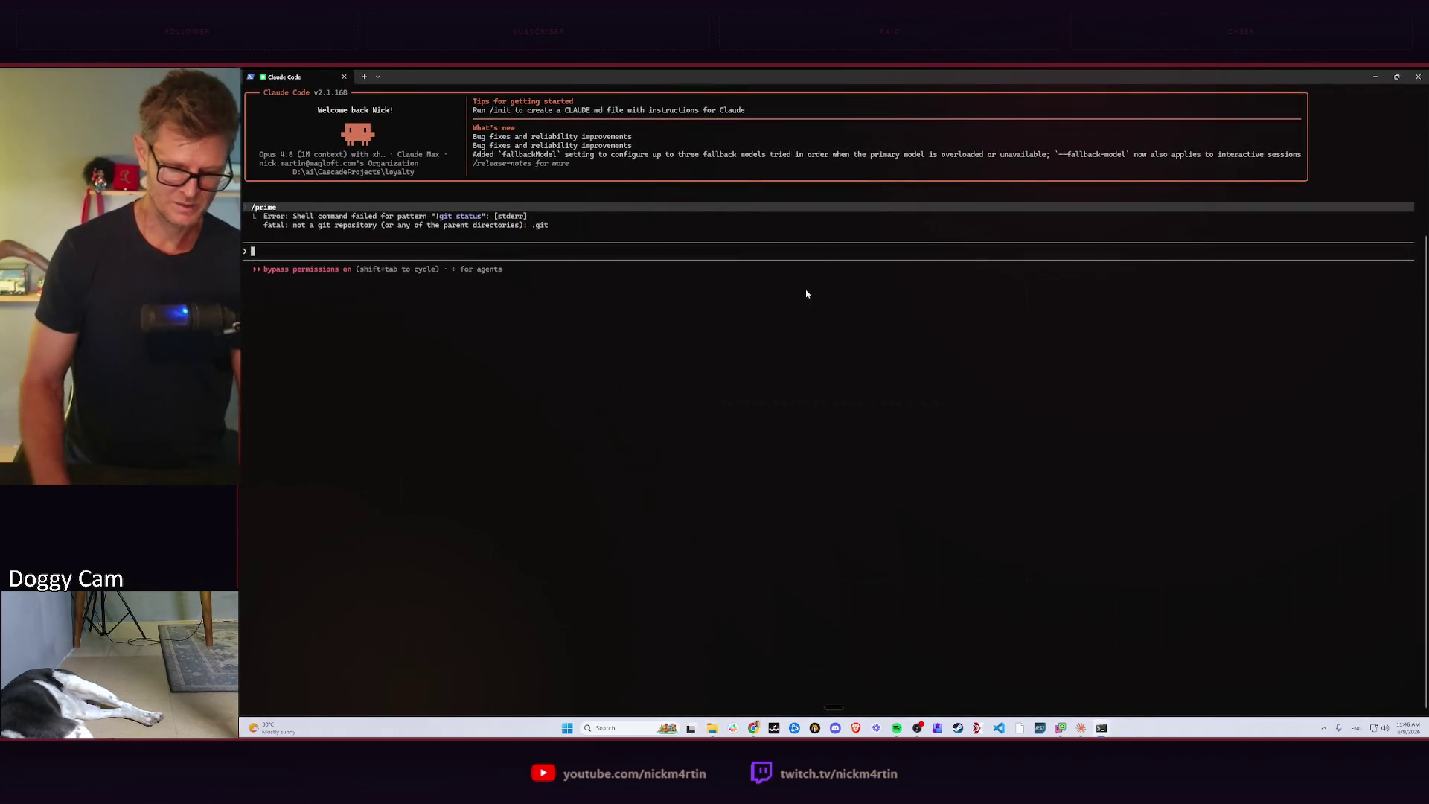
Split a second terminal pane and change into the claude-workflow-template folder.
key("super+Left")
type("cd cla")
key("Tab")
key("Return")
key("ctrl+r")
type("cl")
key("Return")
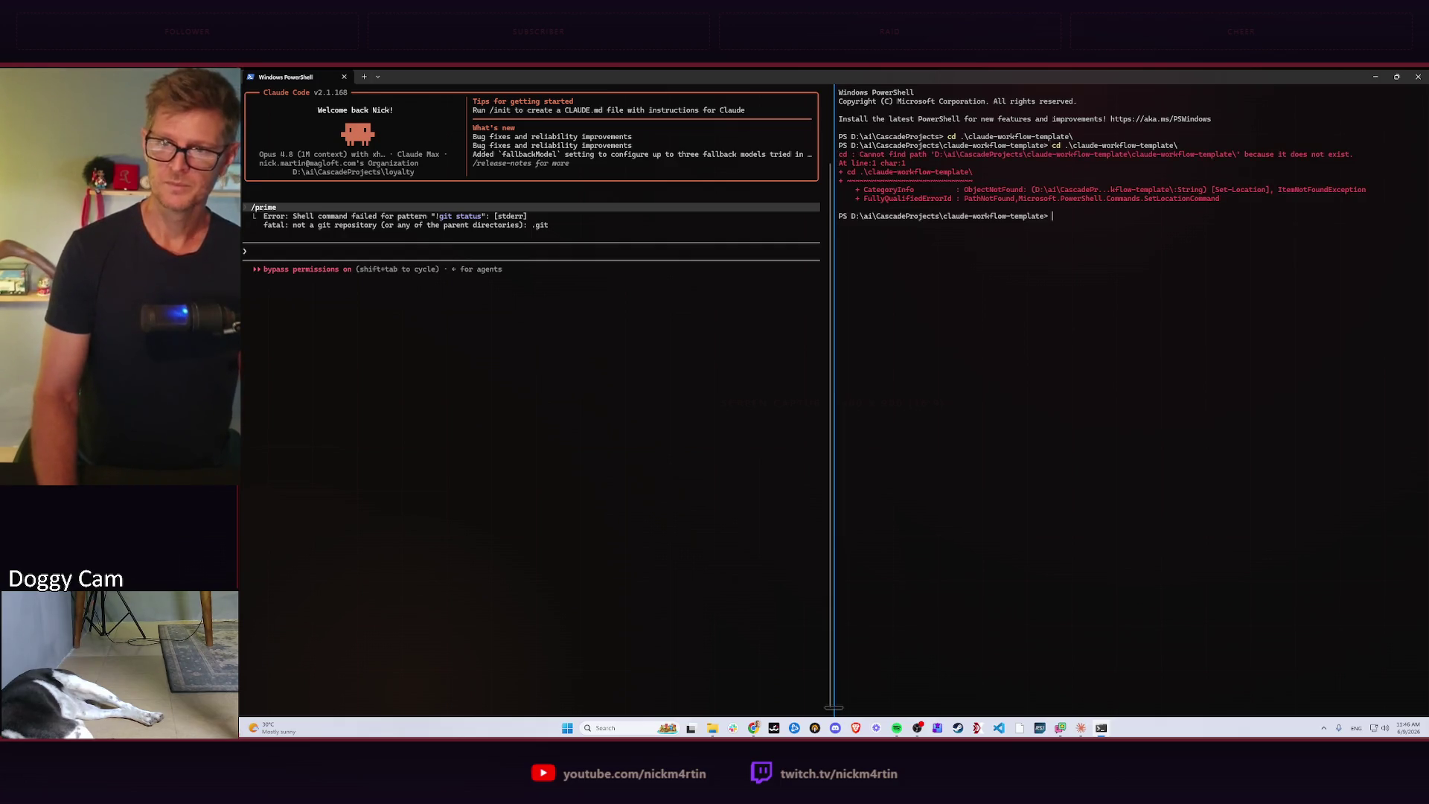
Start another Claude Code session in claude-workflow-template with the recalled launch command.
key("Up")
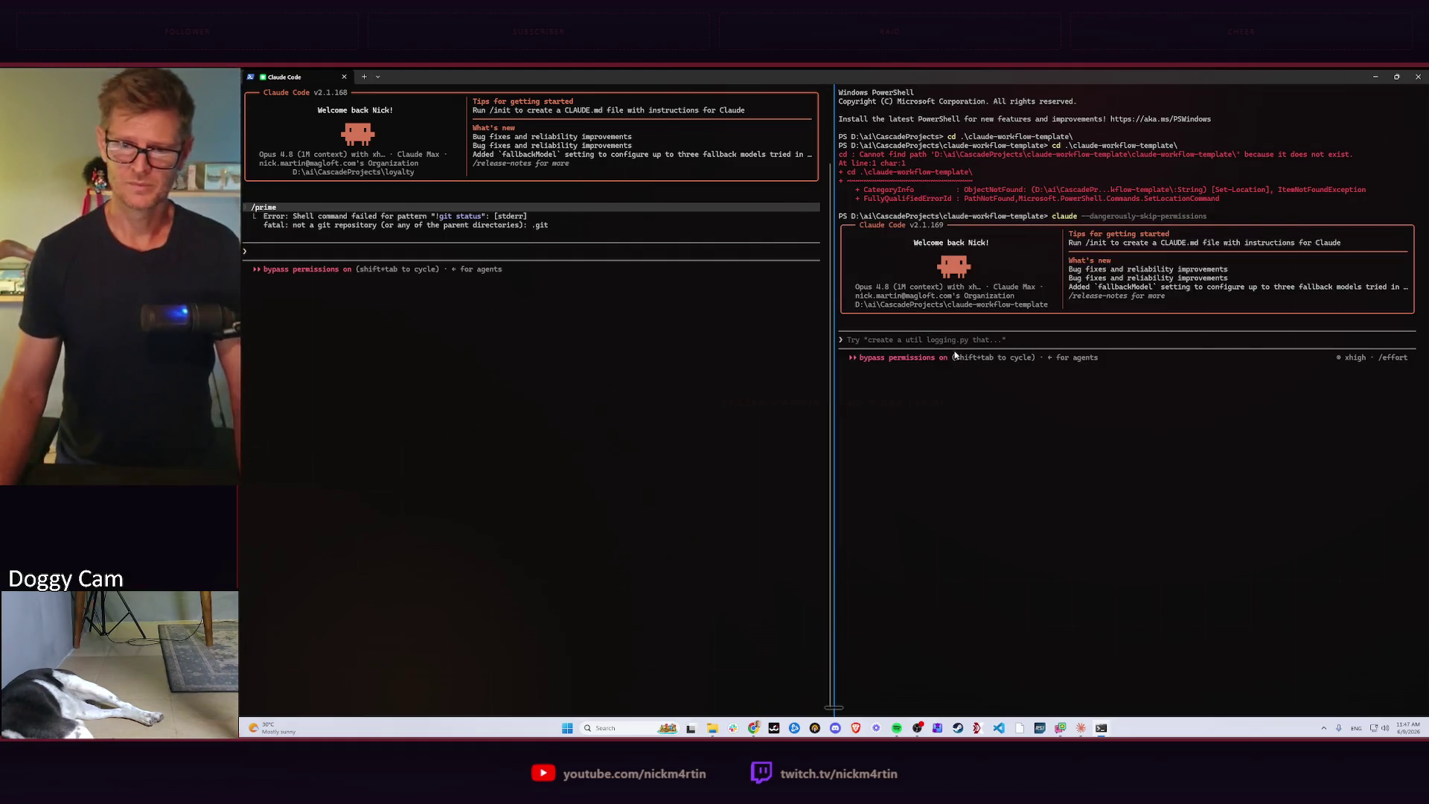
left_click(956, 341)
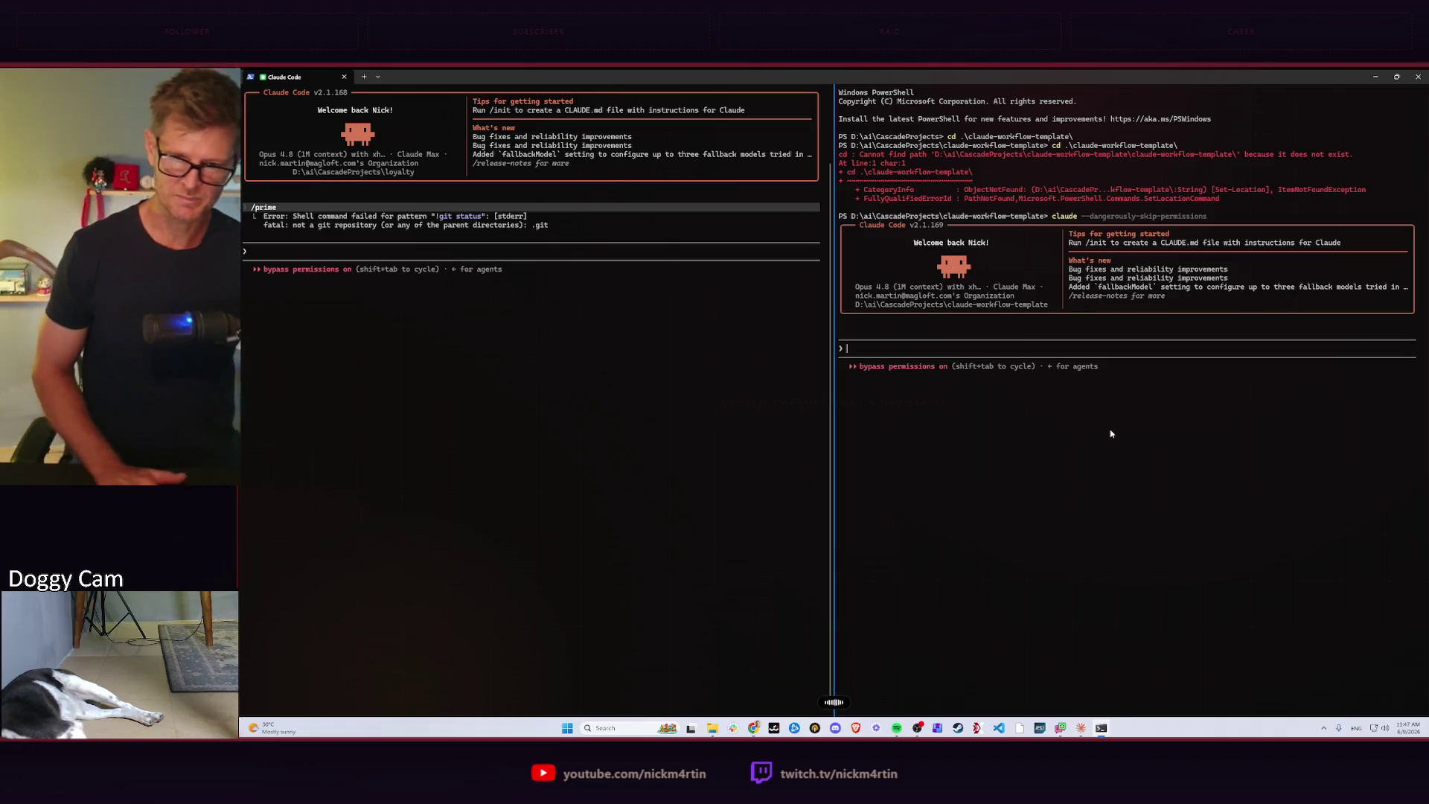
key("alt+Tab")
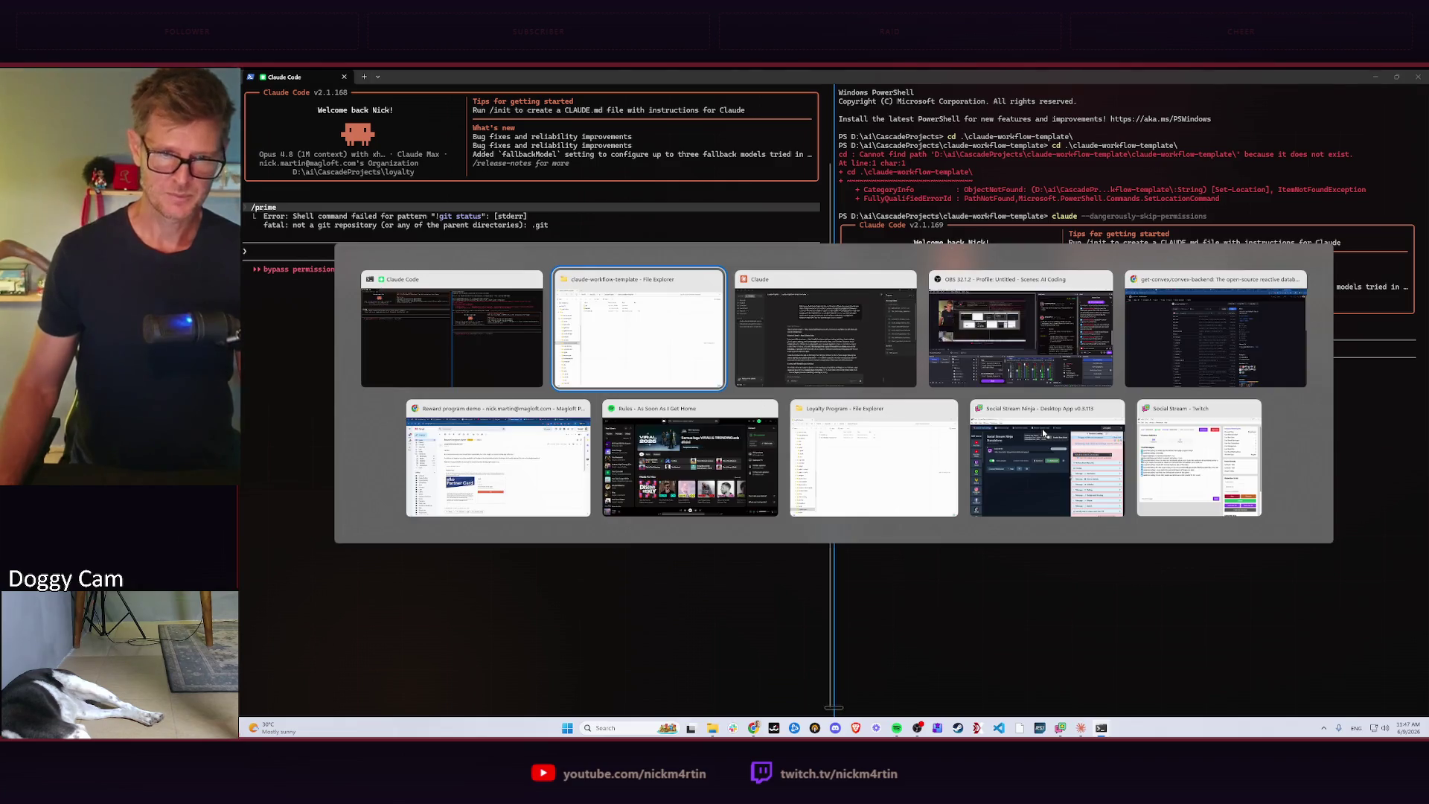
Copy the latest Wispr Flow dictation and paste the template-update request into the right Claude Code pane.
left_click(871, 457)
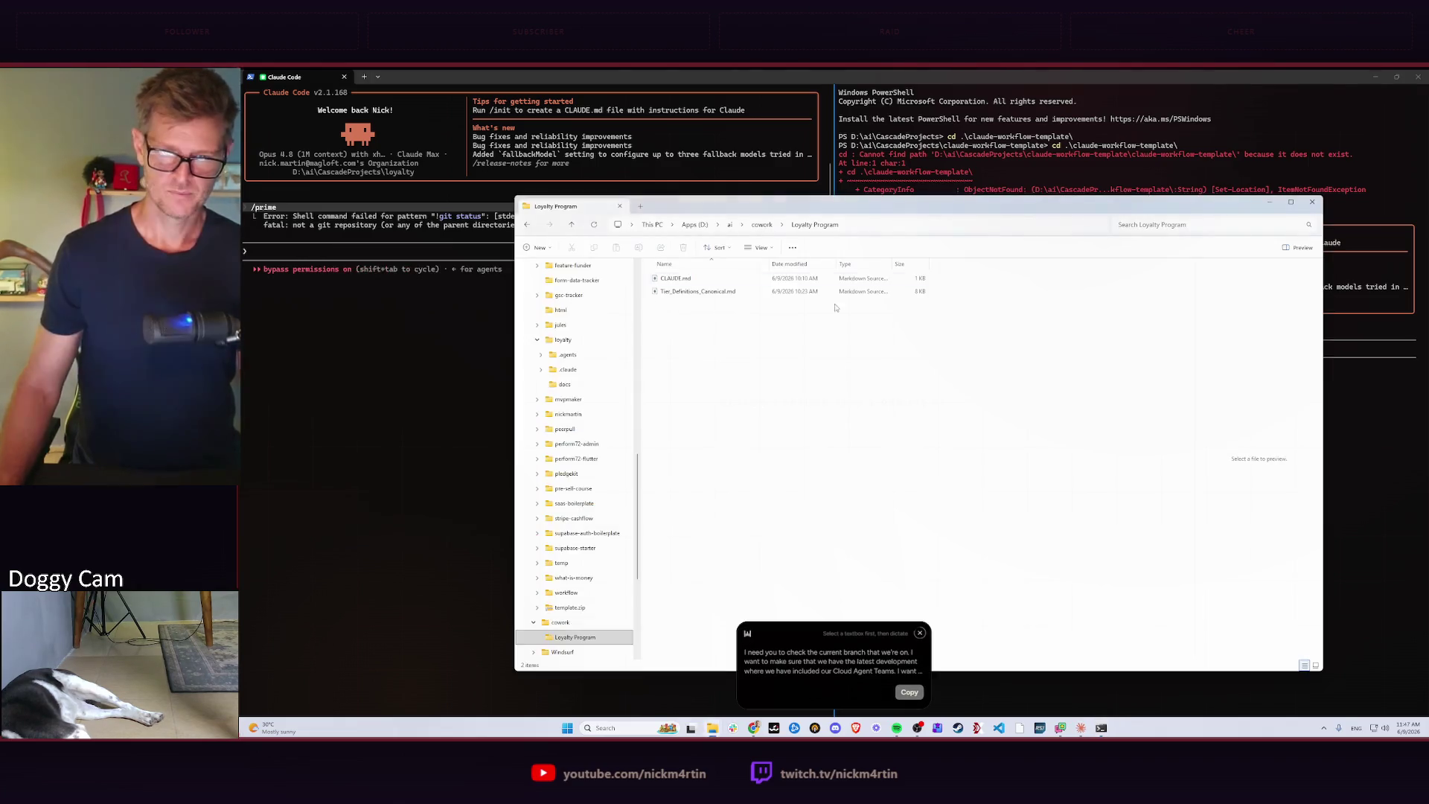
left_click(876, 230)
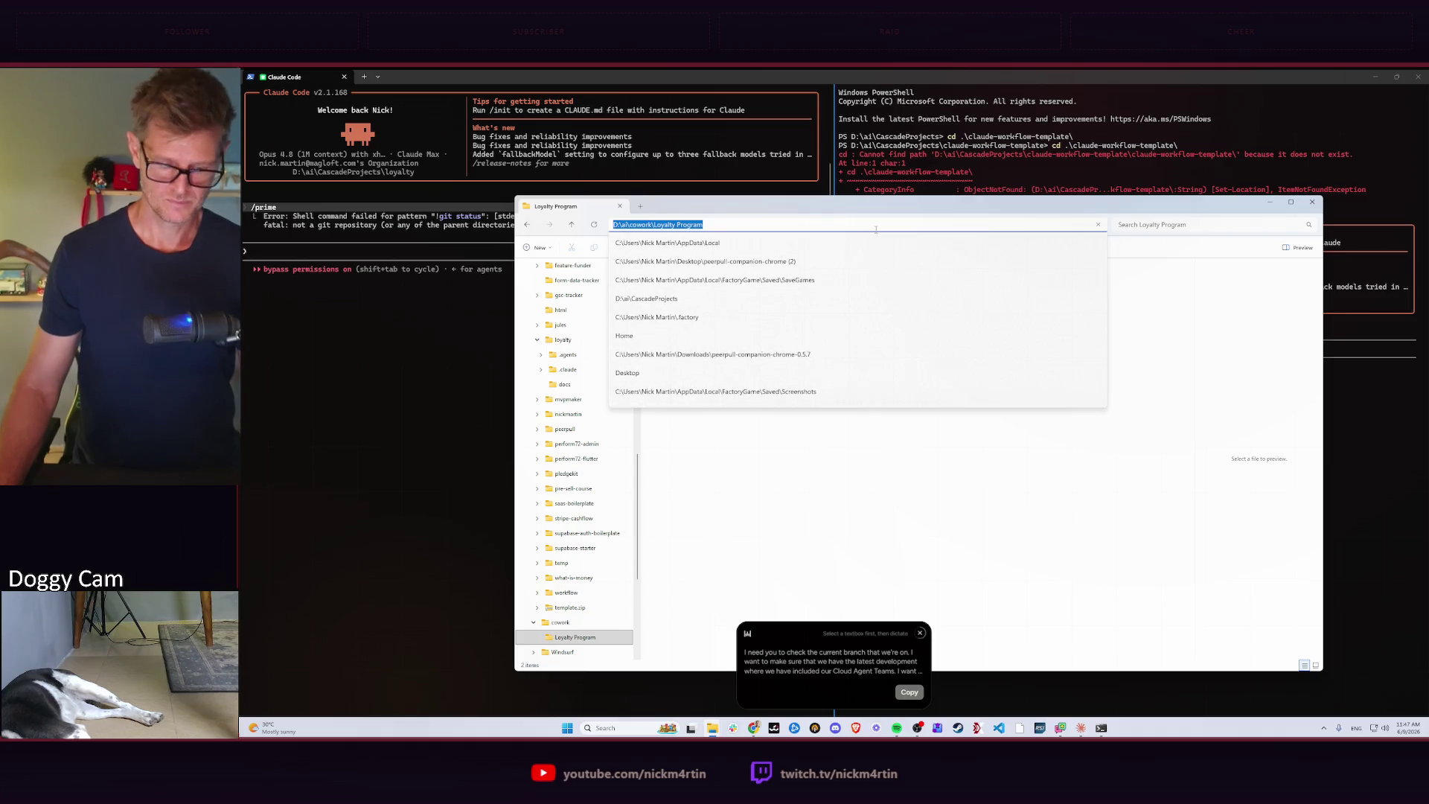
left_click(709, 480)
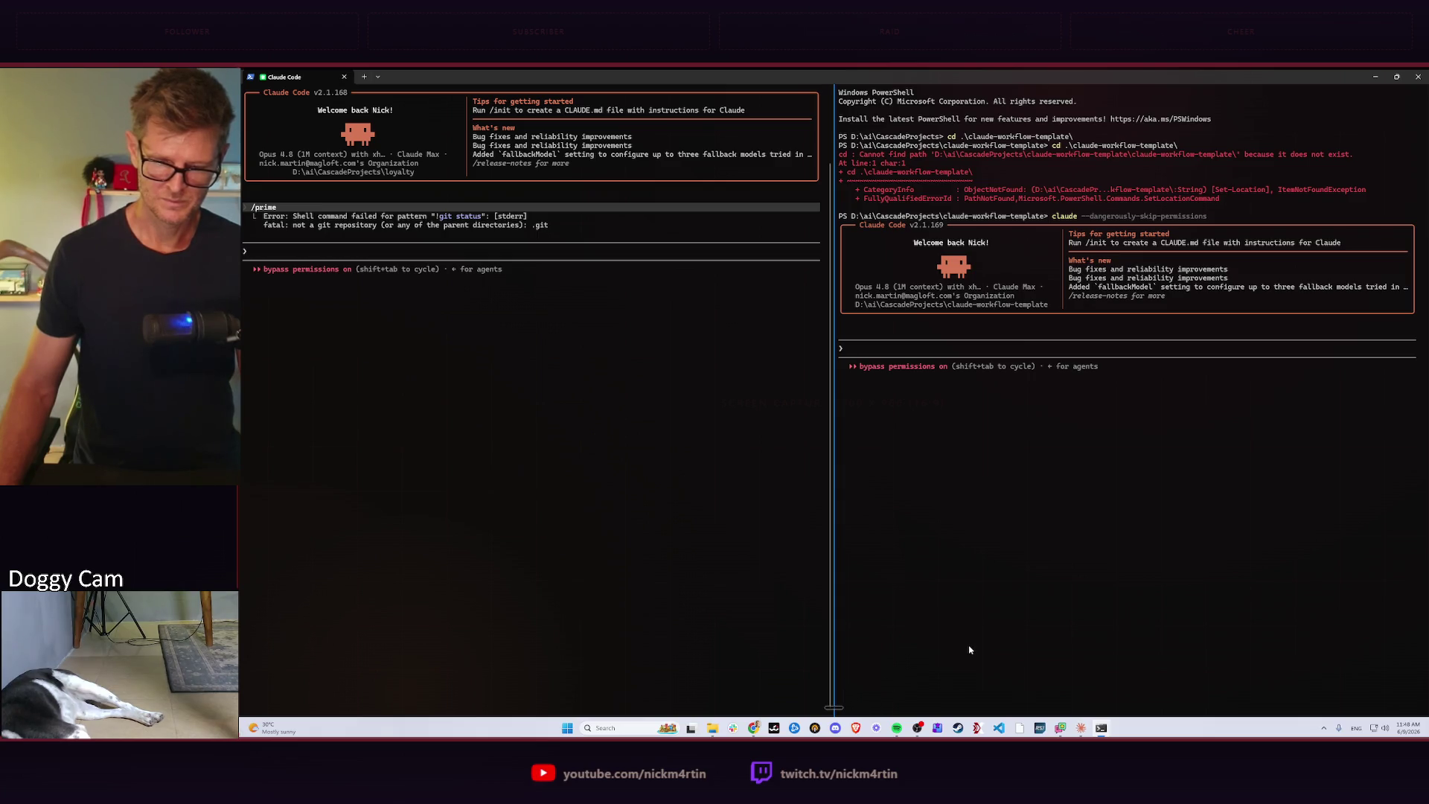
left_click(616, 729)
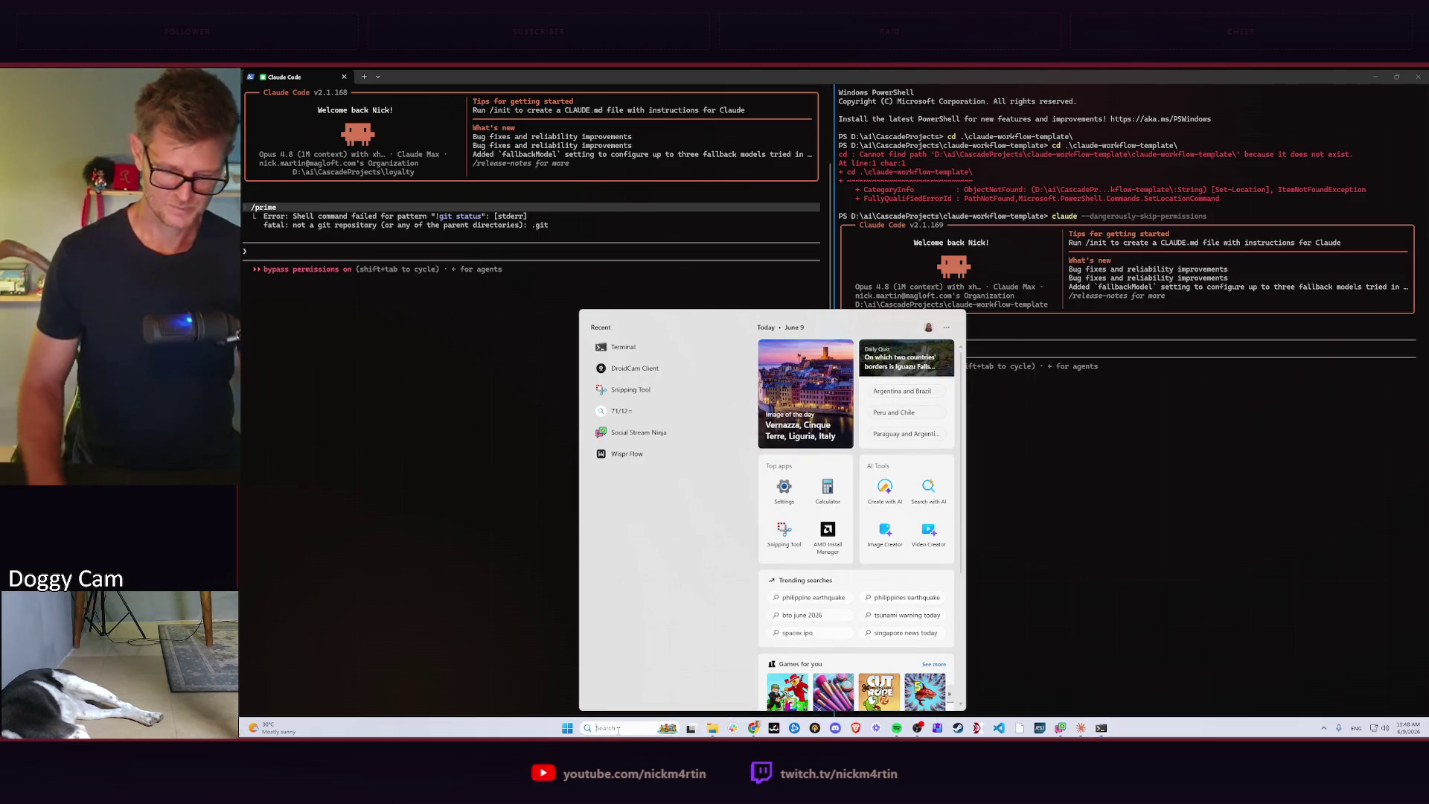
type("flo")
key("Return")
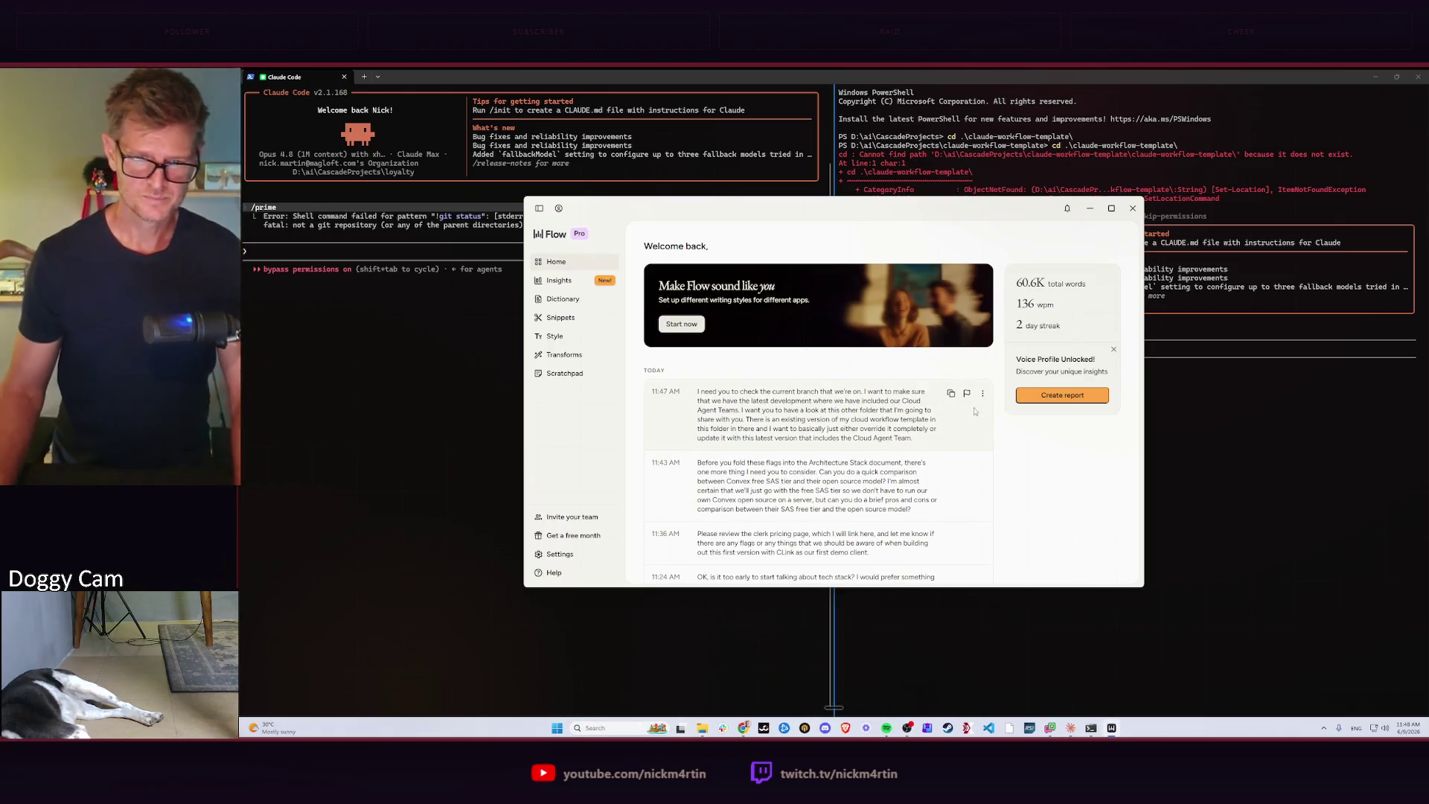
left_click(951, 397)
key("alt+Tab")
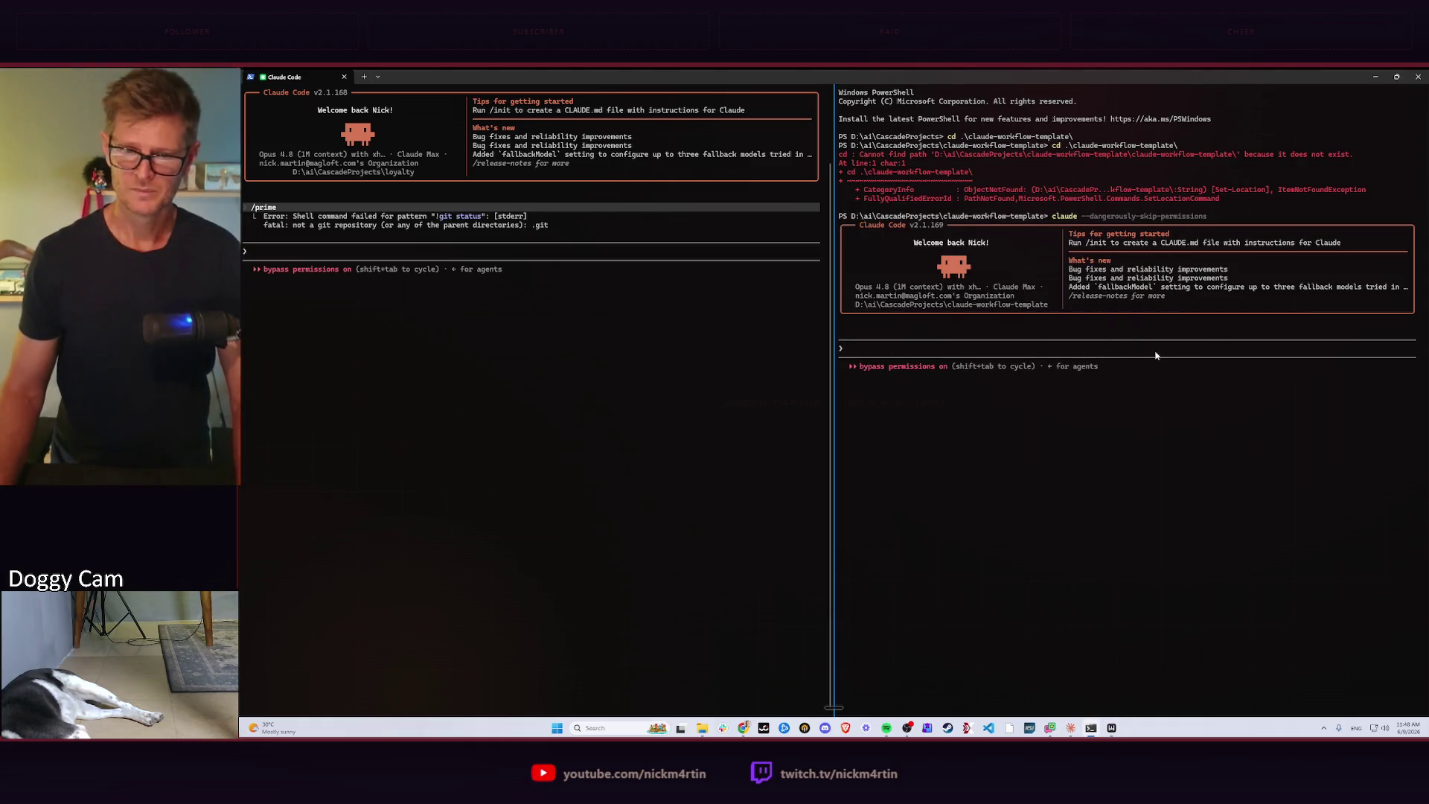
key("ctrl+v")
Copy the loyalty folder's full path from File Explorer's address bar.
key("alt+Tab")
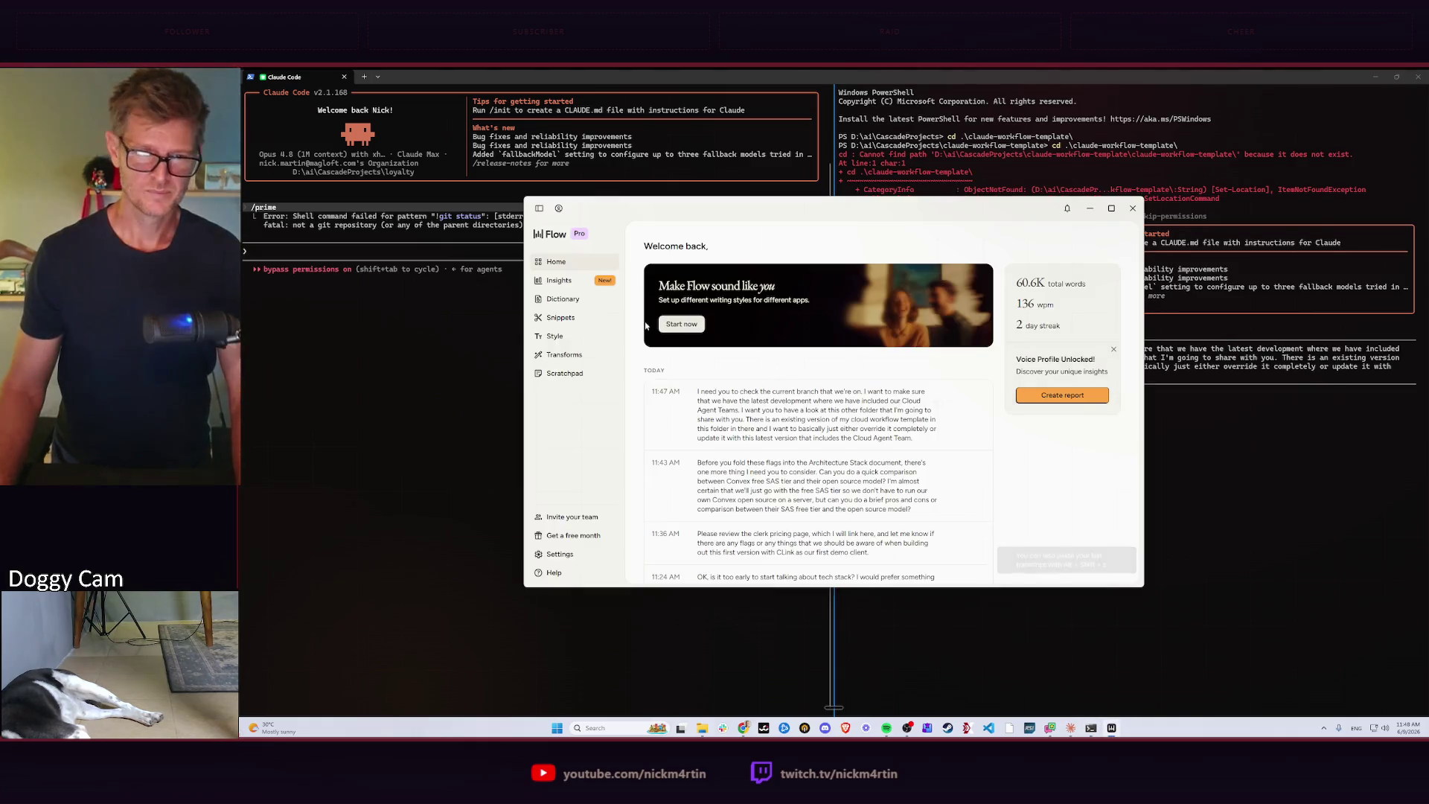
key("alt+Tab")
key("alt+Tab")
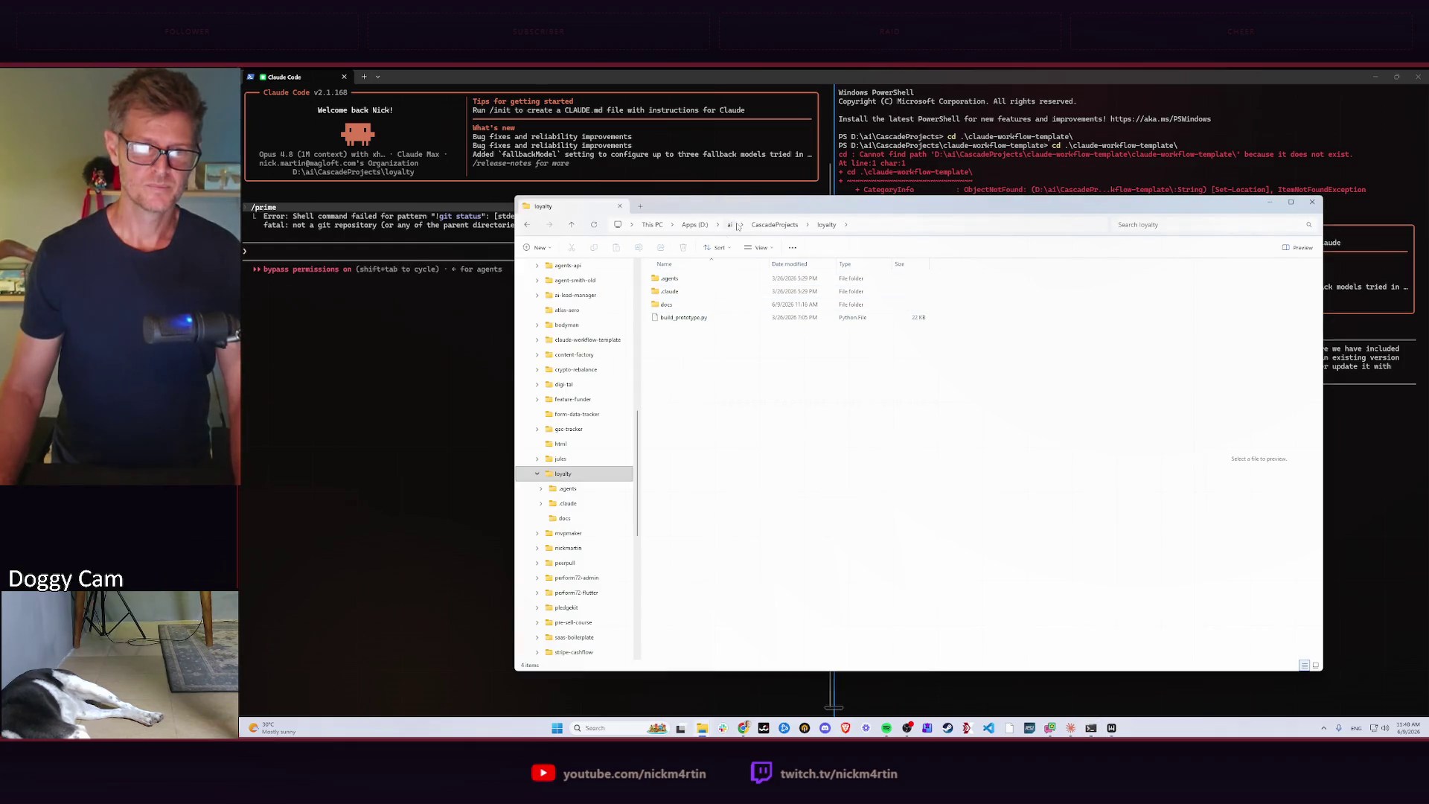
left_click(847, 229)
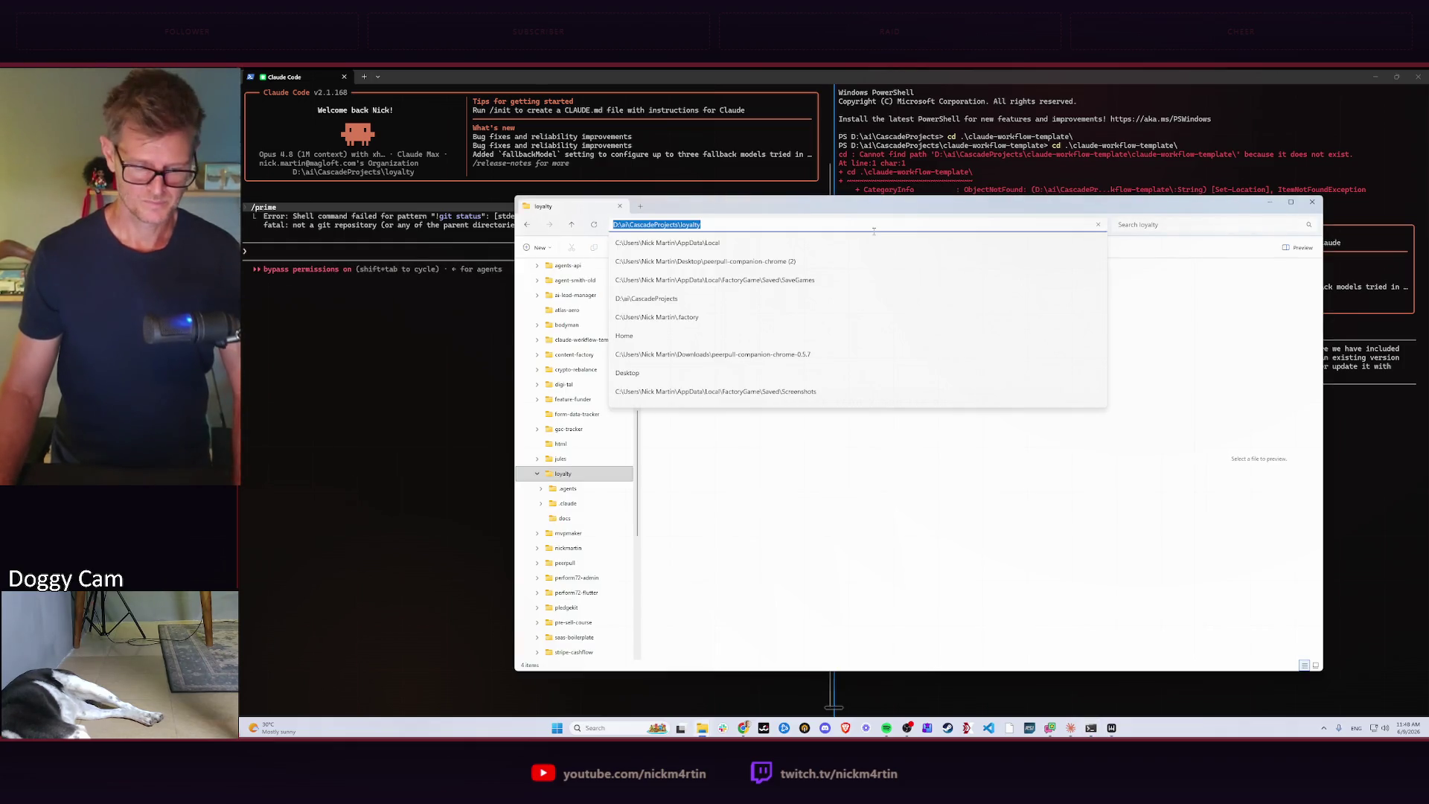
key("alt+Tab")
type("This is the project we")
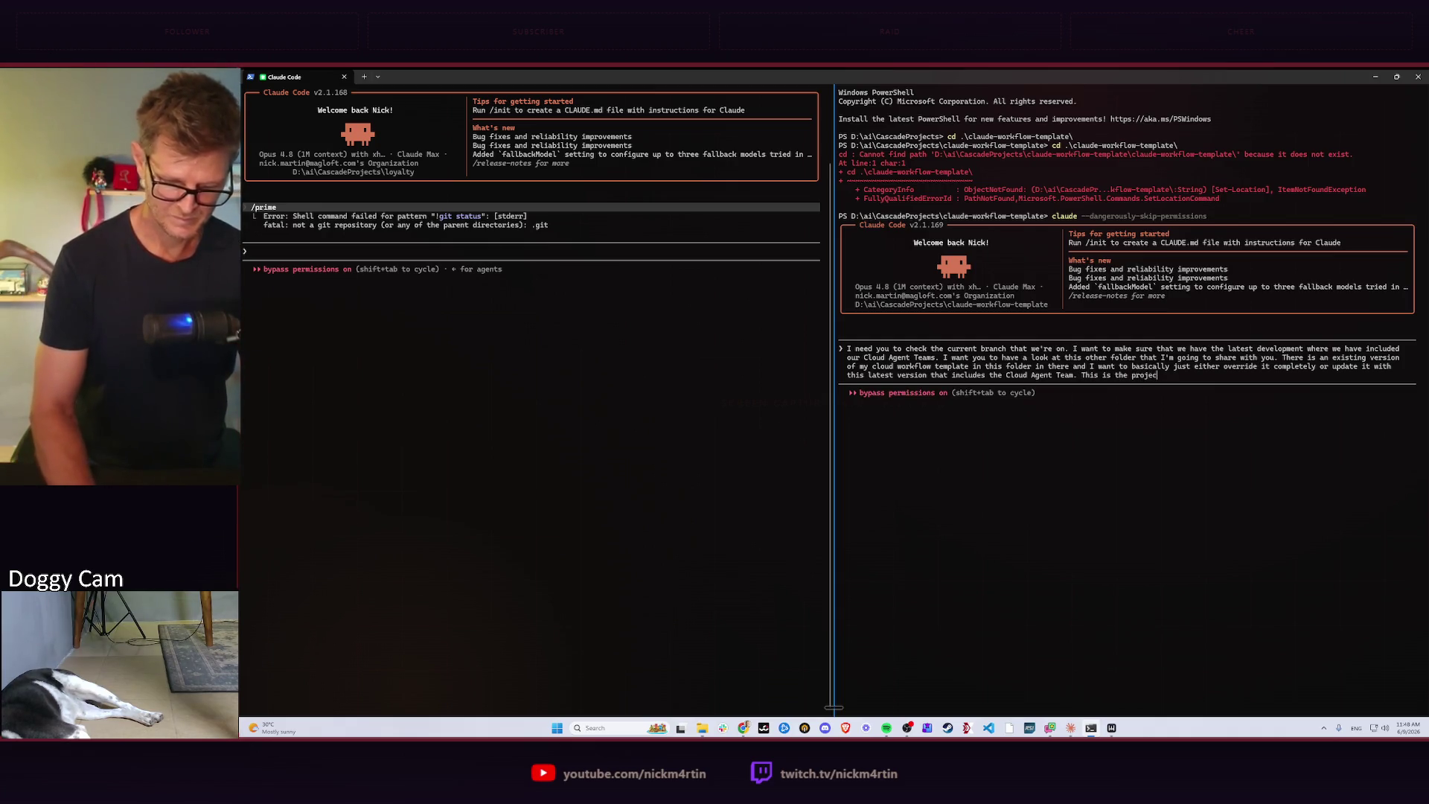
type(" need to up")
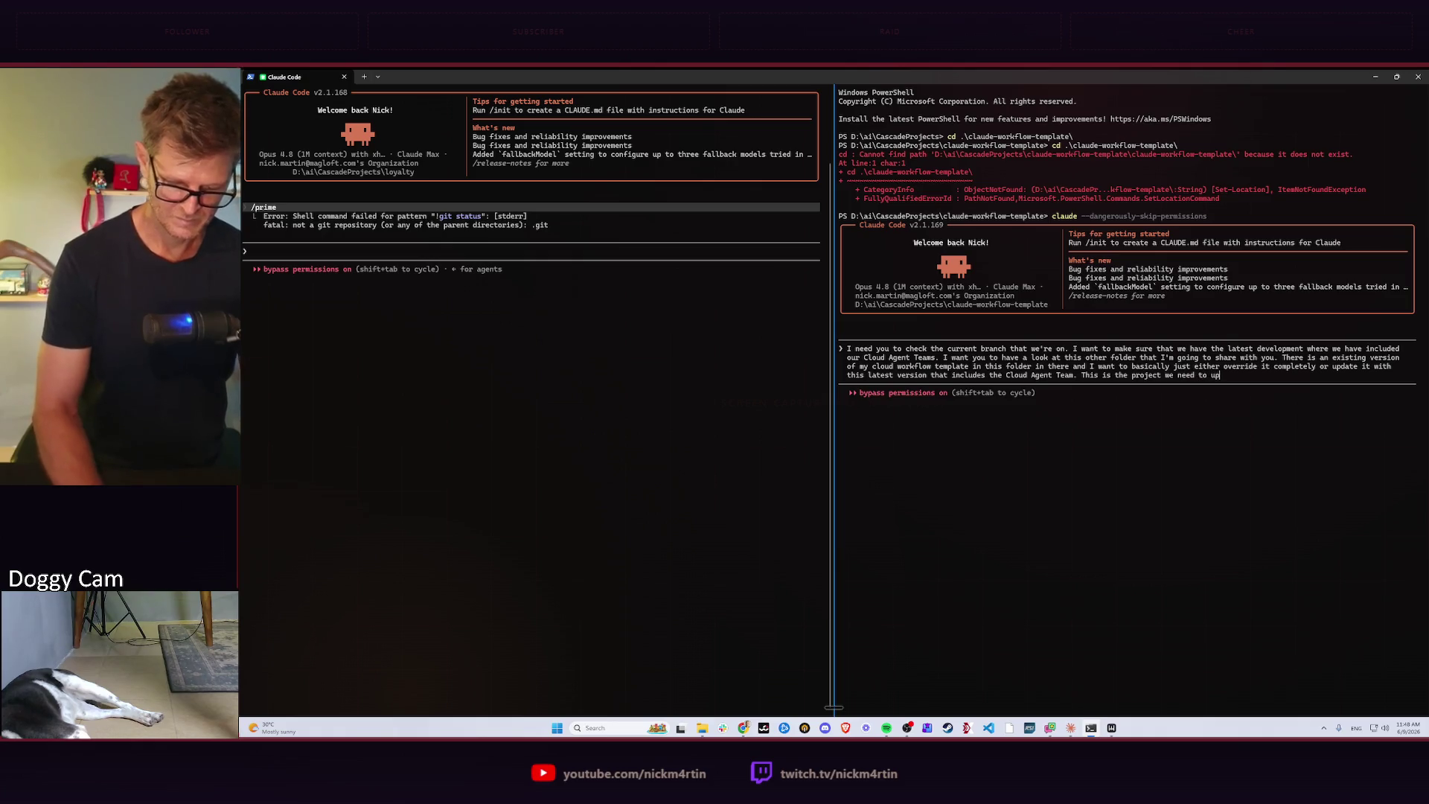
type("date")
Submit the template-update request with the pasted loyalty path, then switch to Claude Desktop.
key("ctrl+v")
key("Return")
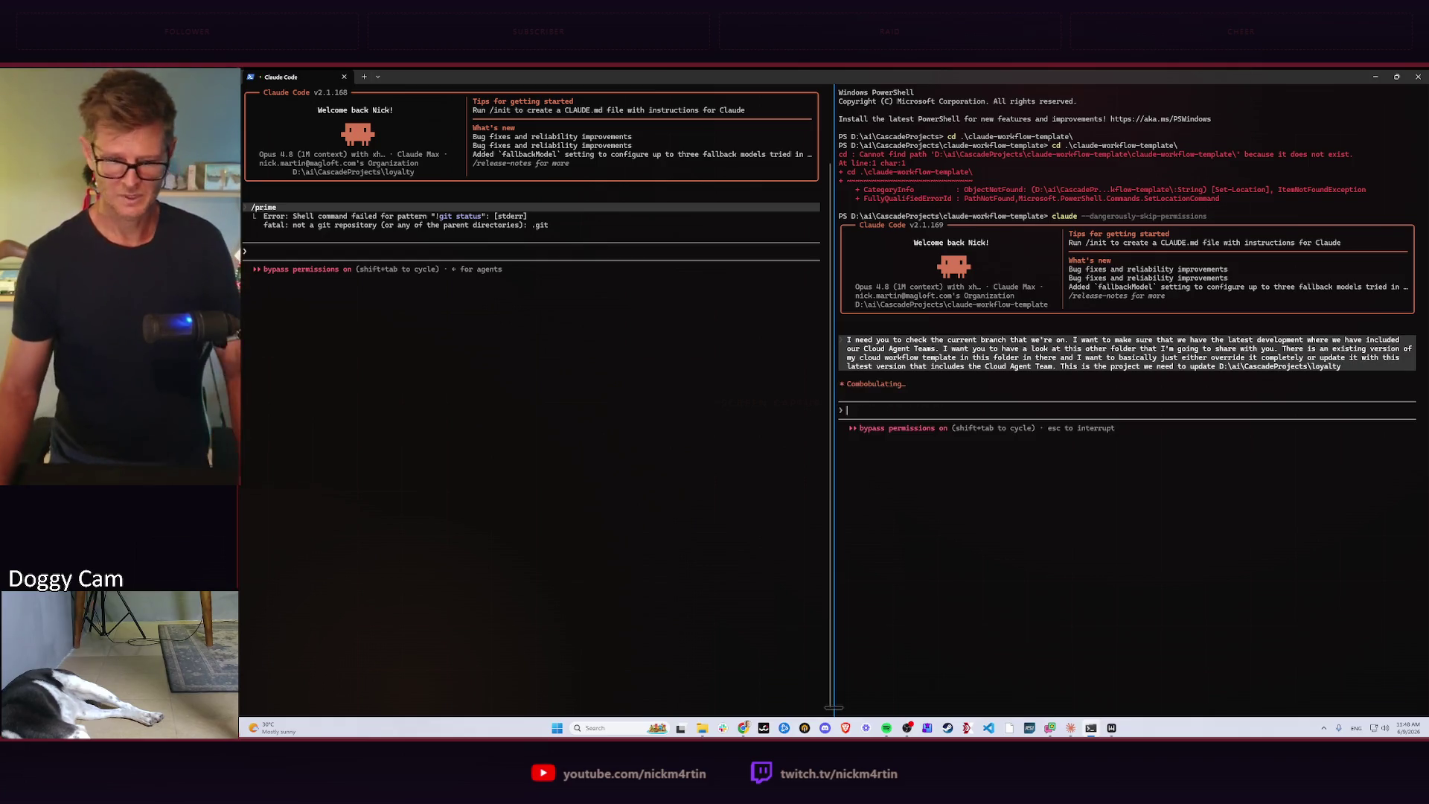
key("alt+Tab")
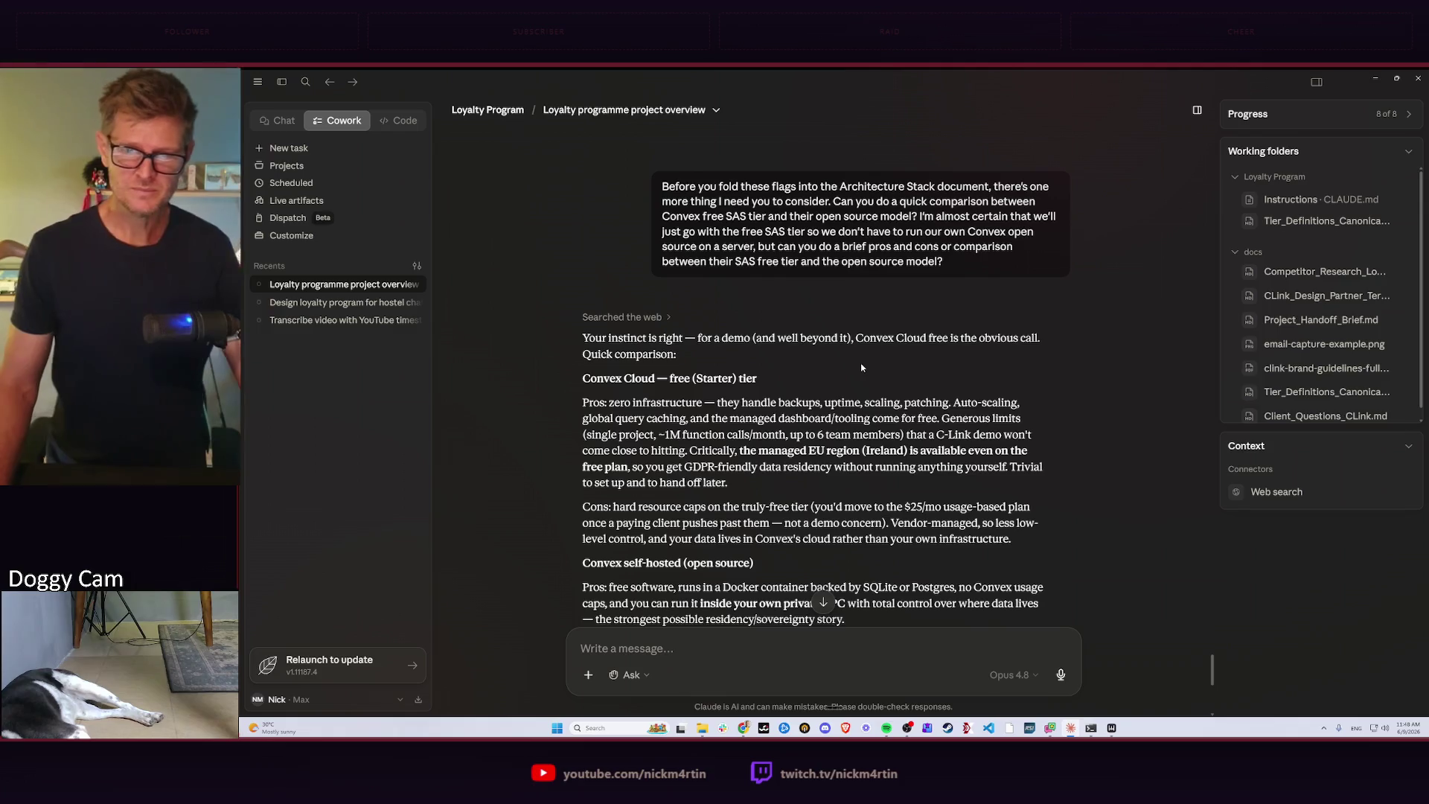
scroll(682, 282, "down", 3)
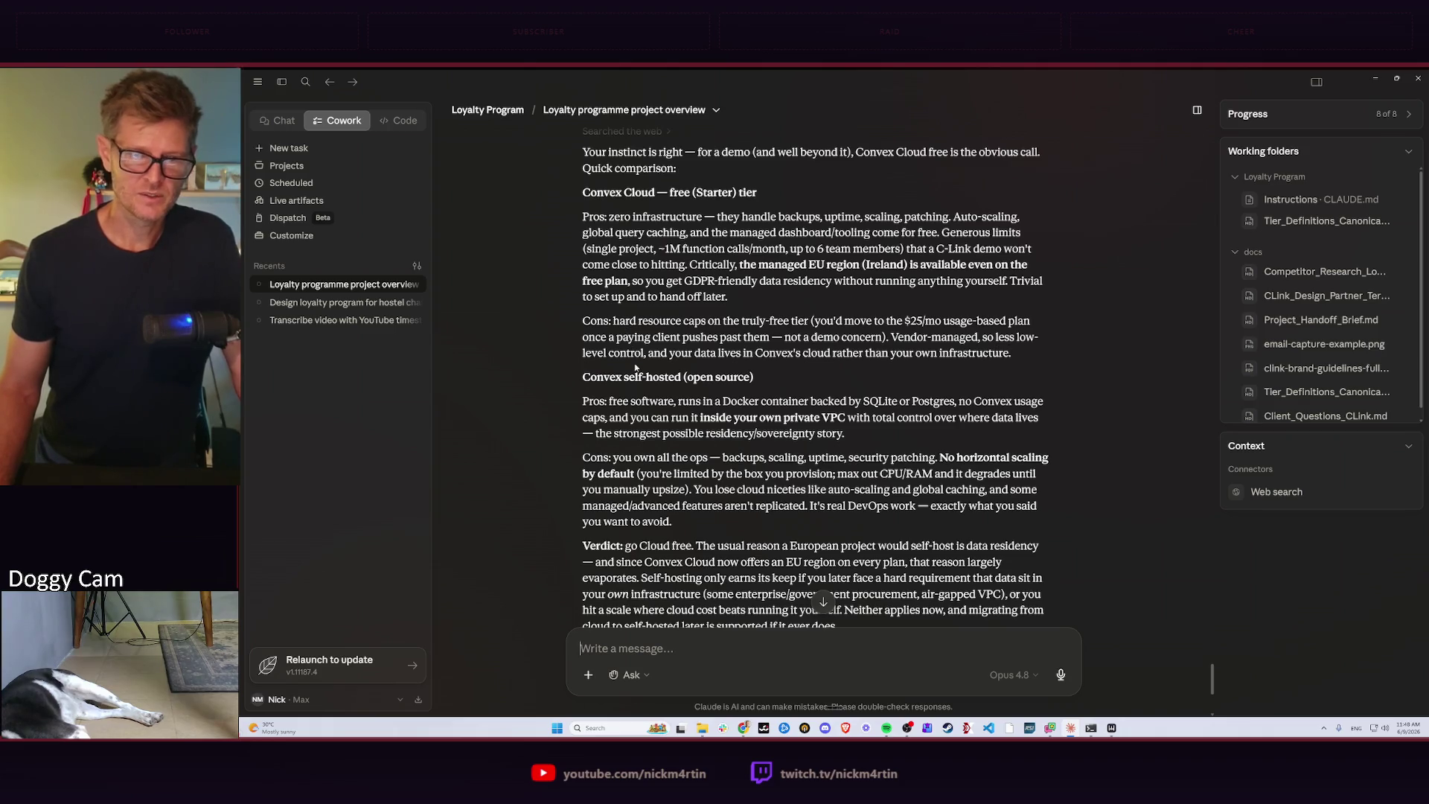
scroll(708, 376, "down", 2)
scroll(670, 290, "down", 1)
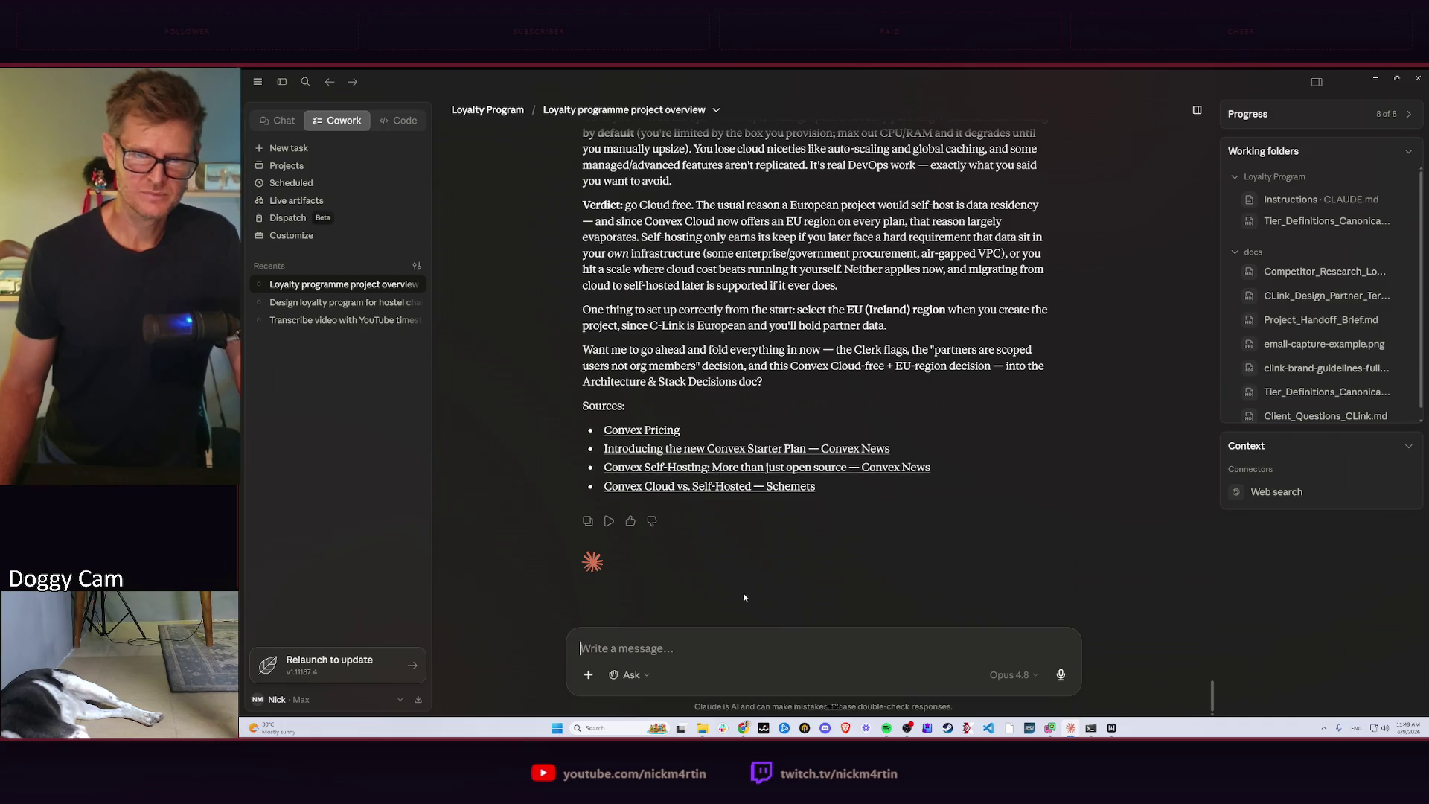
type("Yes")
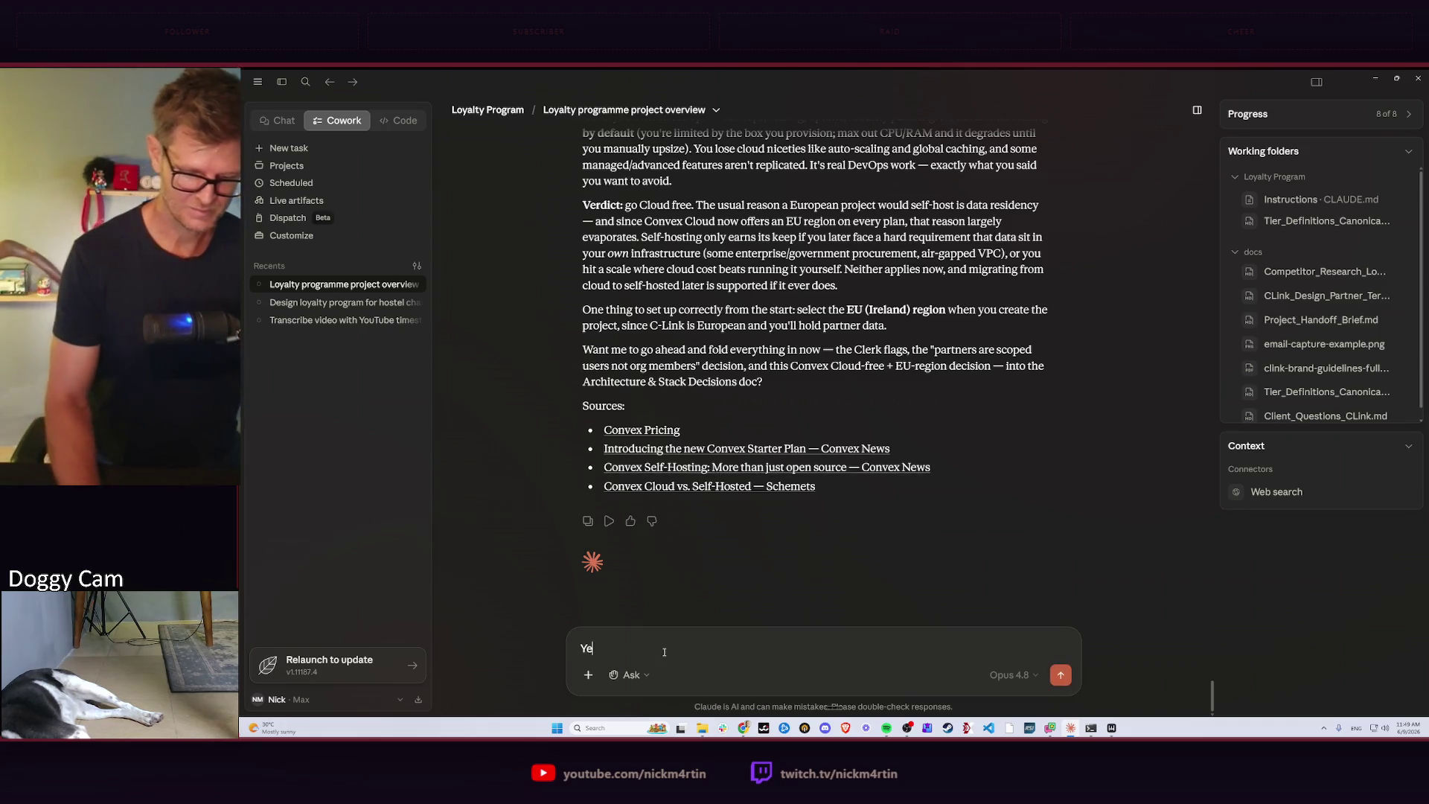
Send 'Yes' accepting the stack decisions doc update, then return to the terminal.
key("Return")
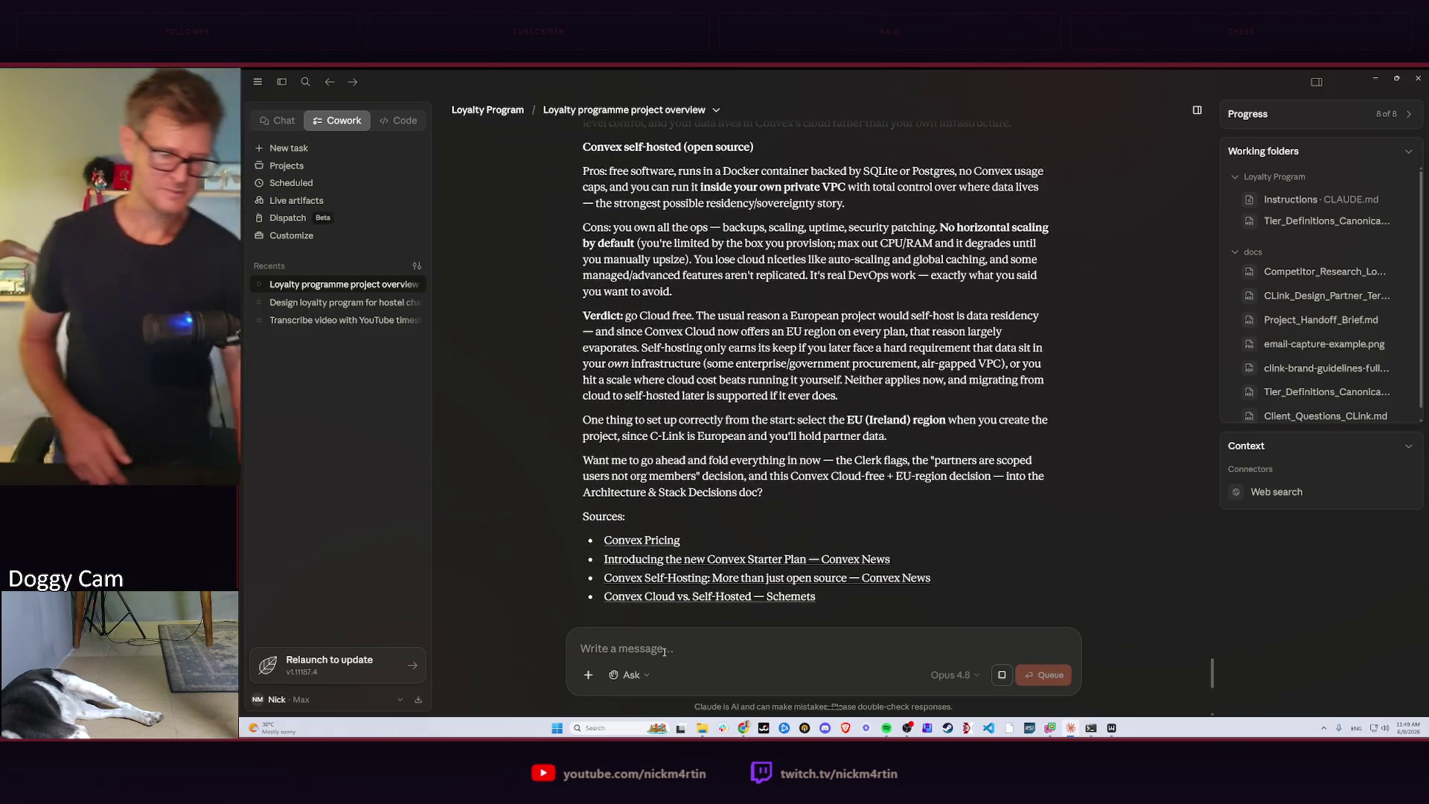
key("alt+Tab")
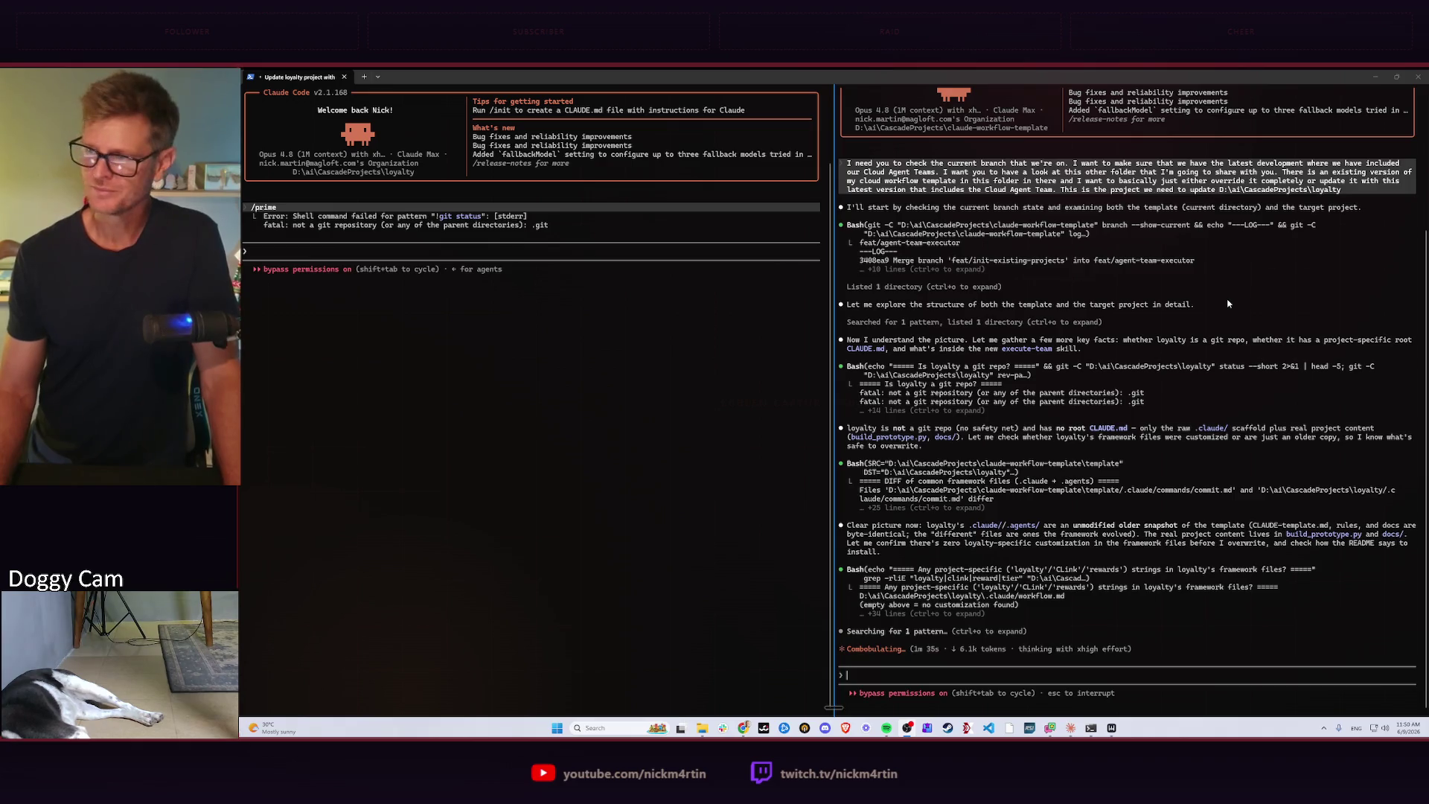
Increase the font size in both Claude Code panes with Ctrl+=.
key("ctrl+plus")
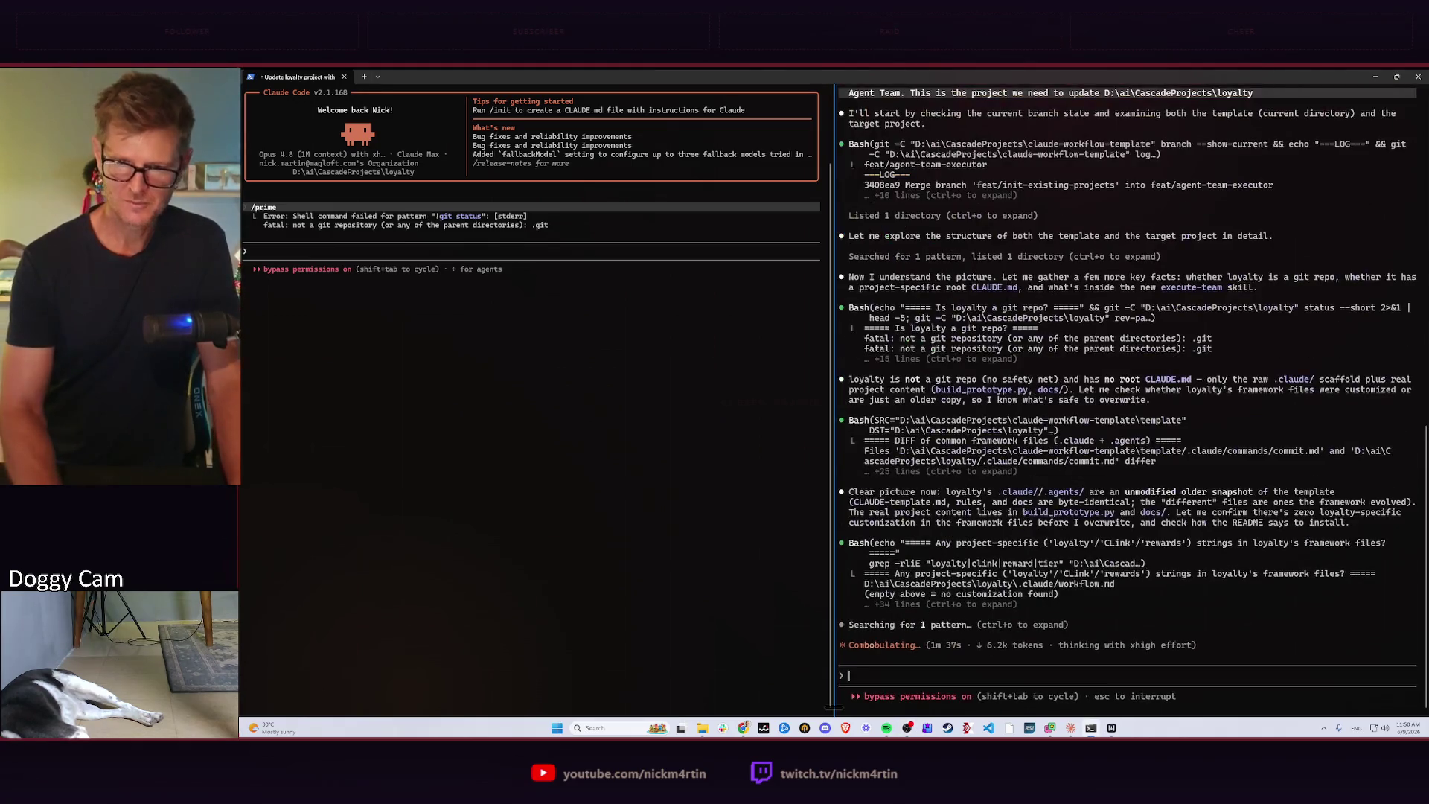
left_click(622, 257)
key("ctrl+plus")
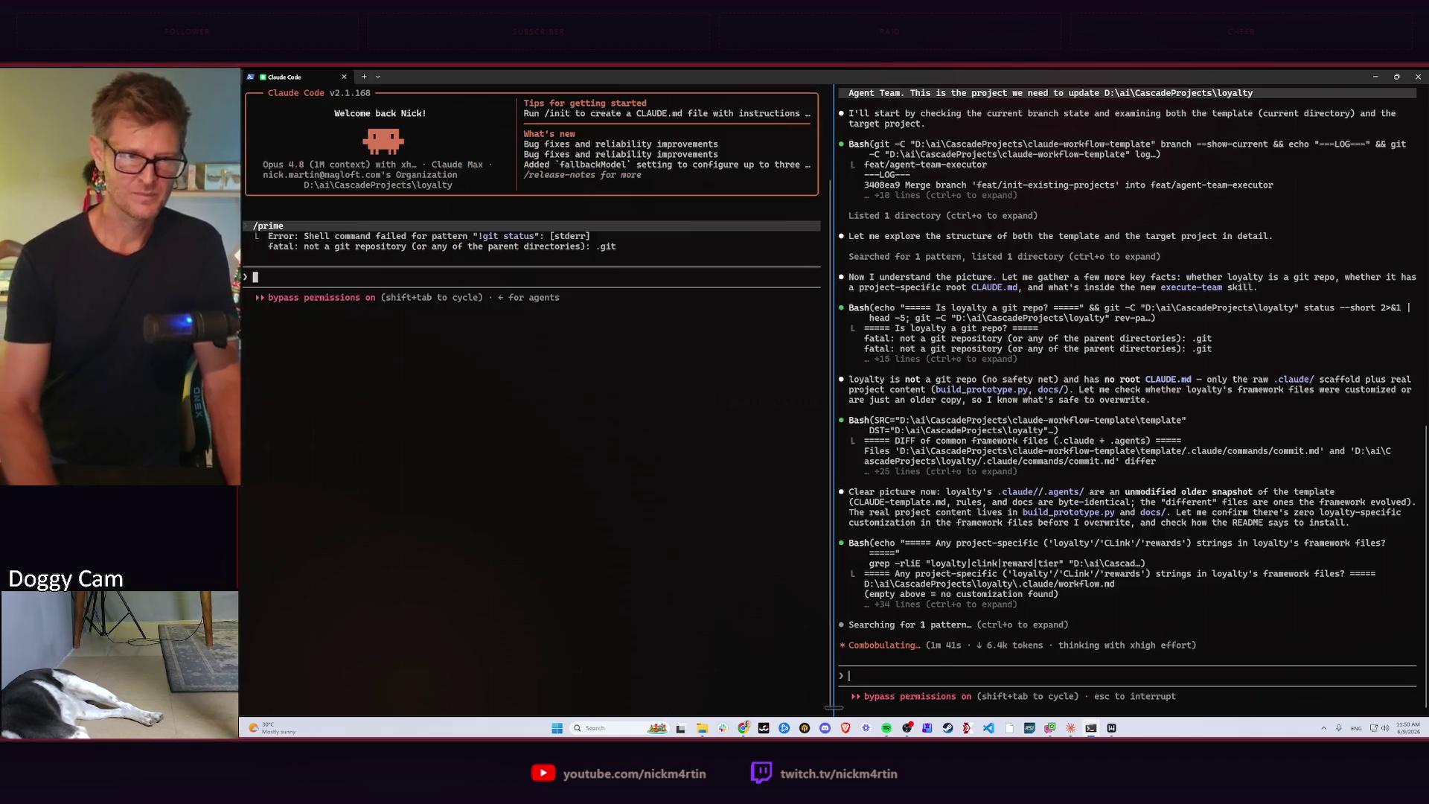
key("ctrl+plus")
left_click(1103, 453)
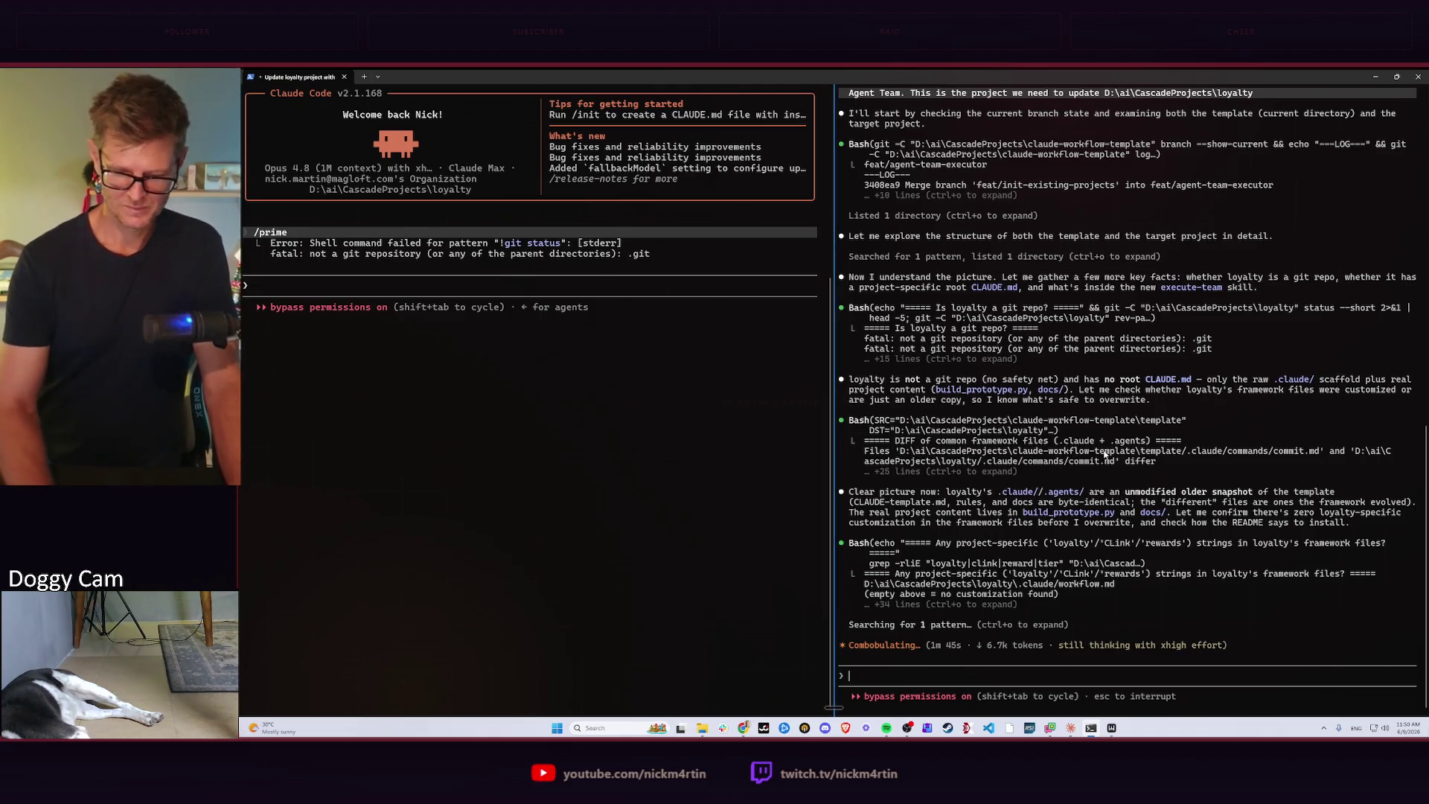
key("ctrl+plus")
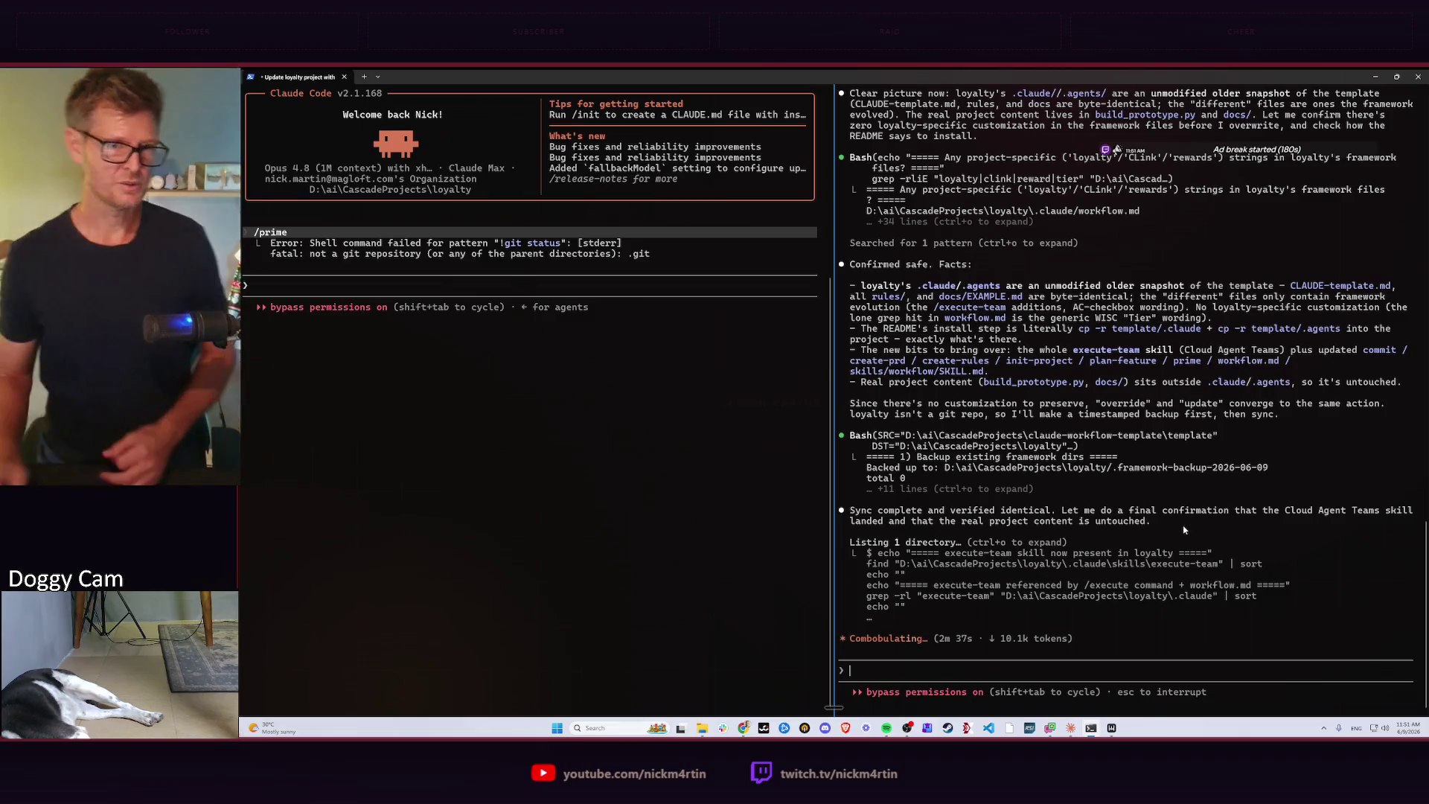
Wait for the loyalty template sync summary to finish, then switch to Claude Desktop.
left_click(439, 280)
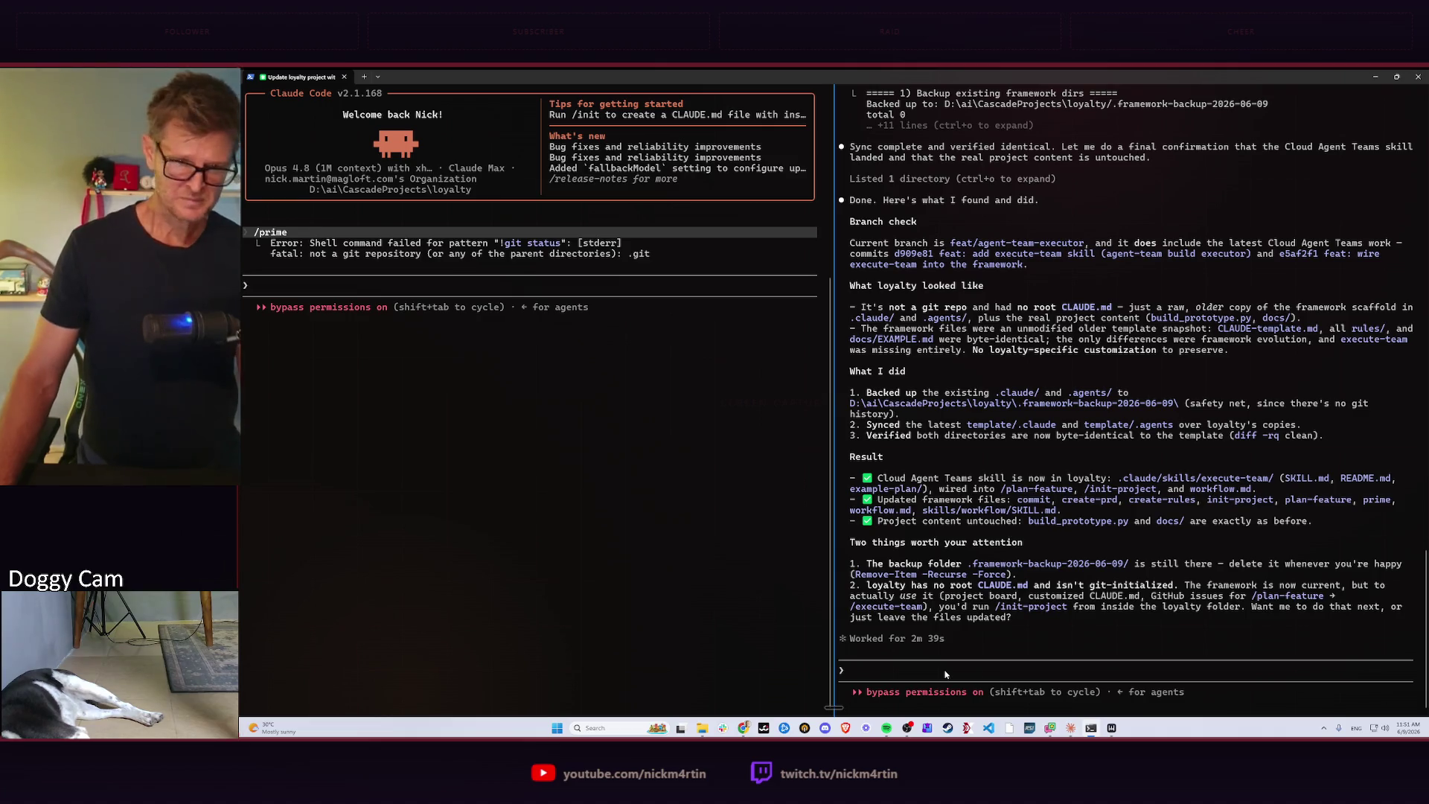
left_click(736, 485)
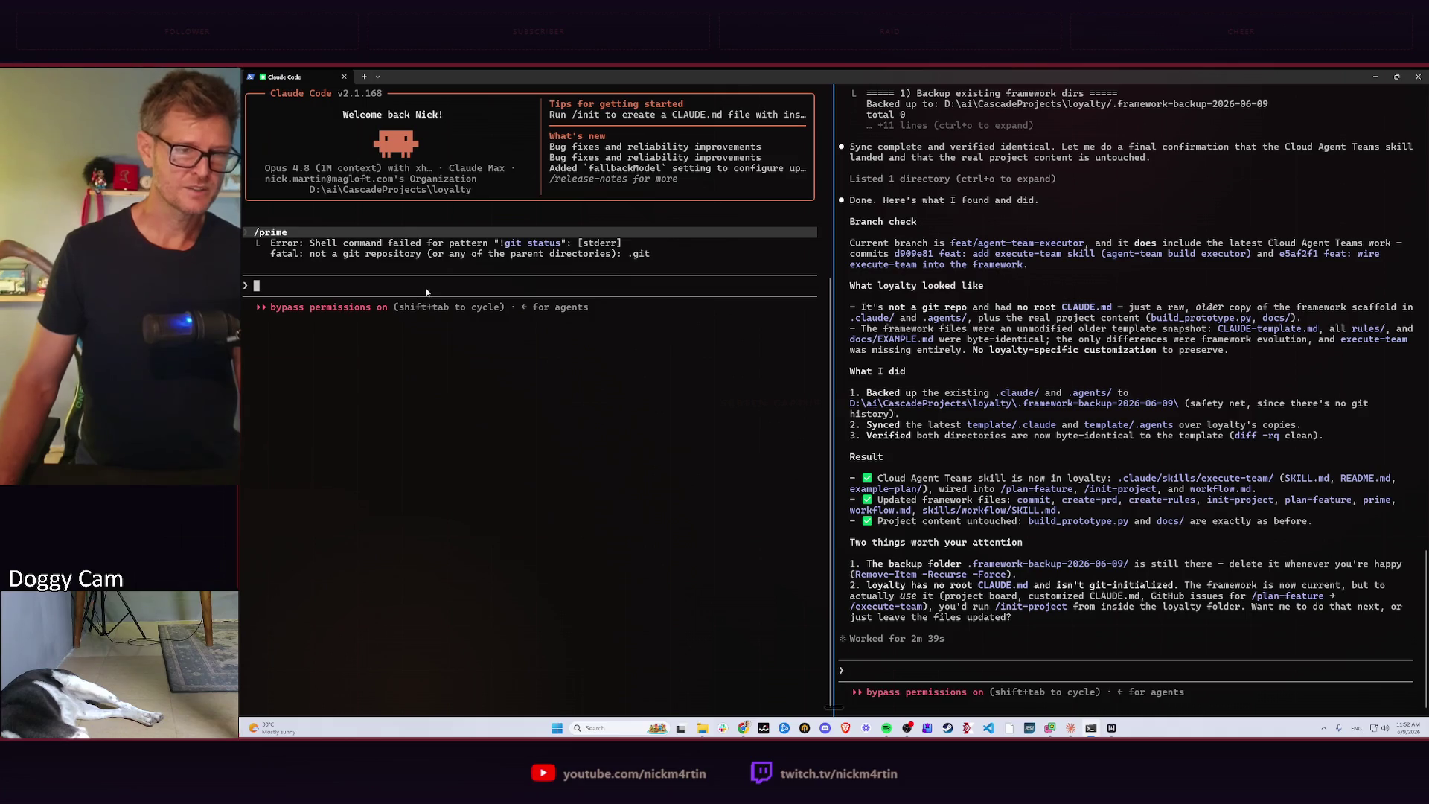
key("alt+Tab")
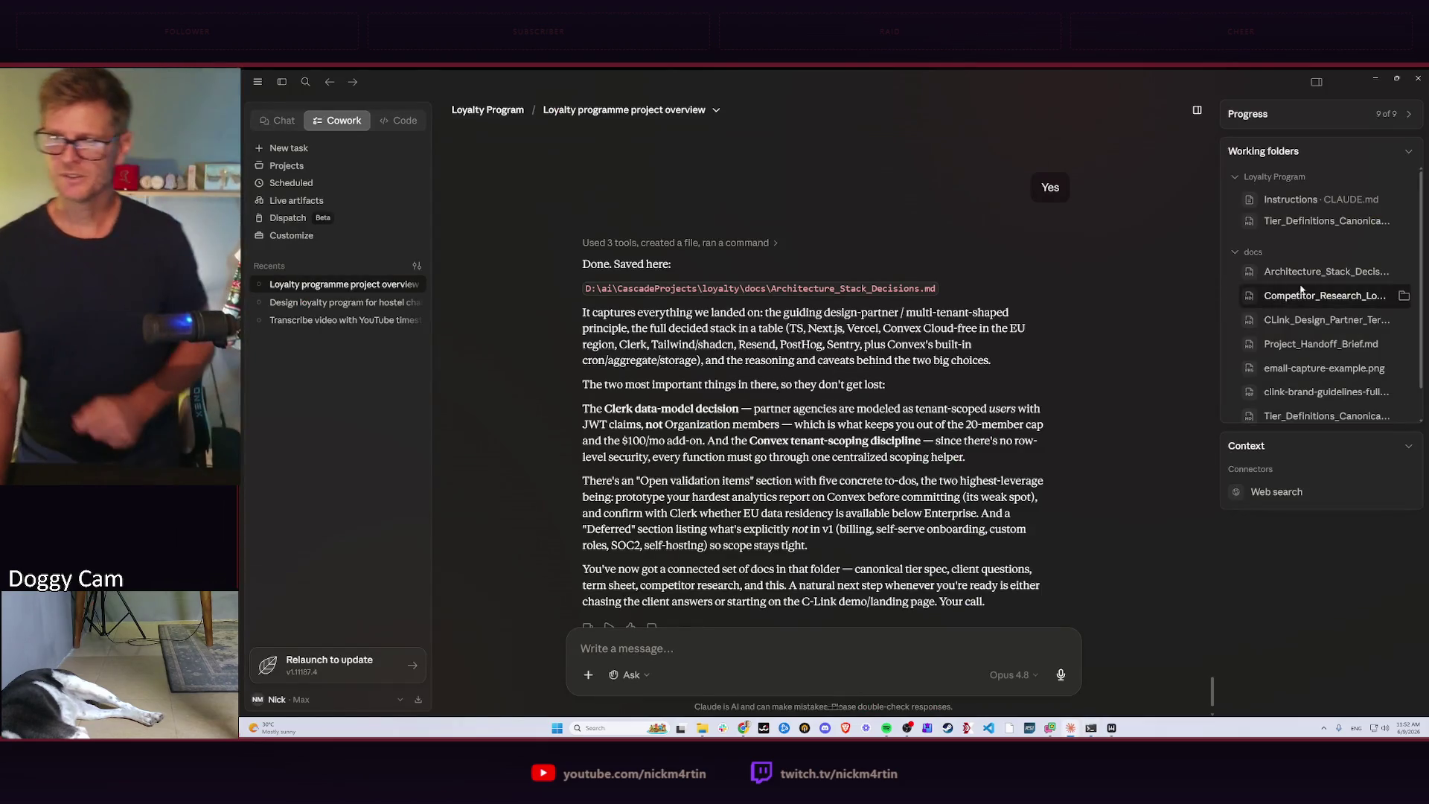
Check the loyalty docs folder shows Architecture_Stack_Decisions.md with a widened Name column, then bring up the window list.
key("alt+Tab")
key("alt+Tab")
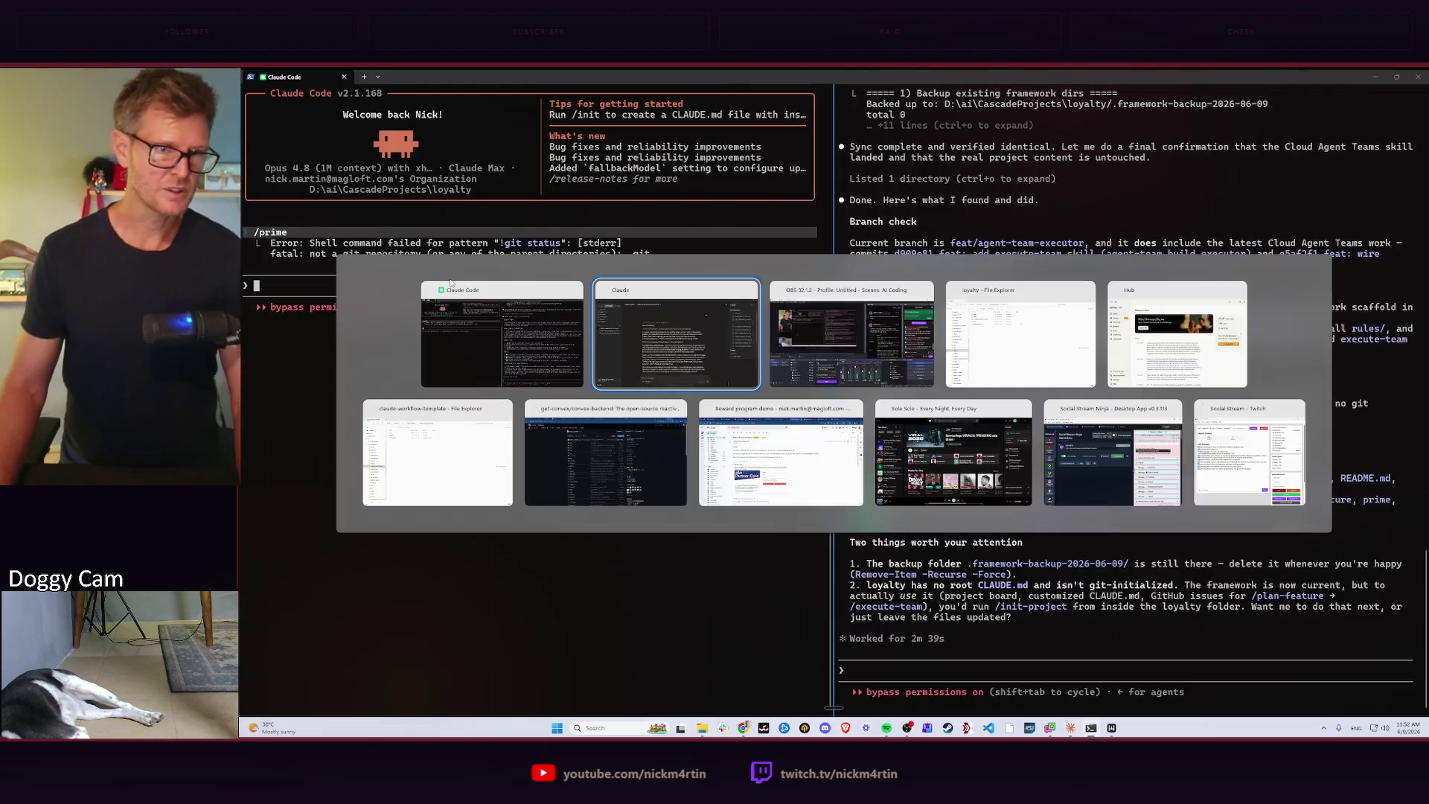
key("alt+Tab")
key("alt+Tab")
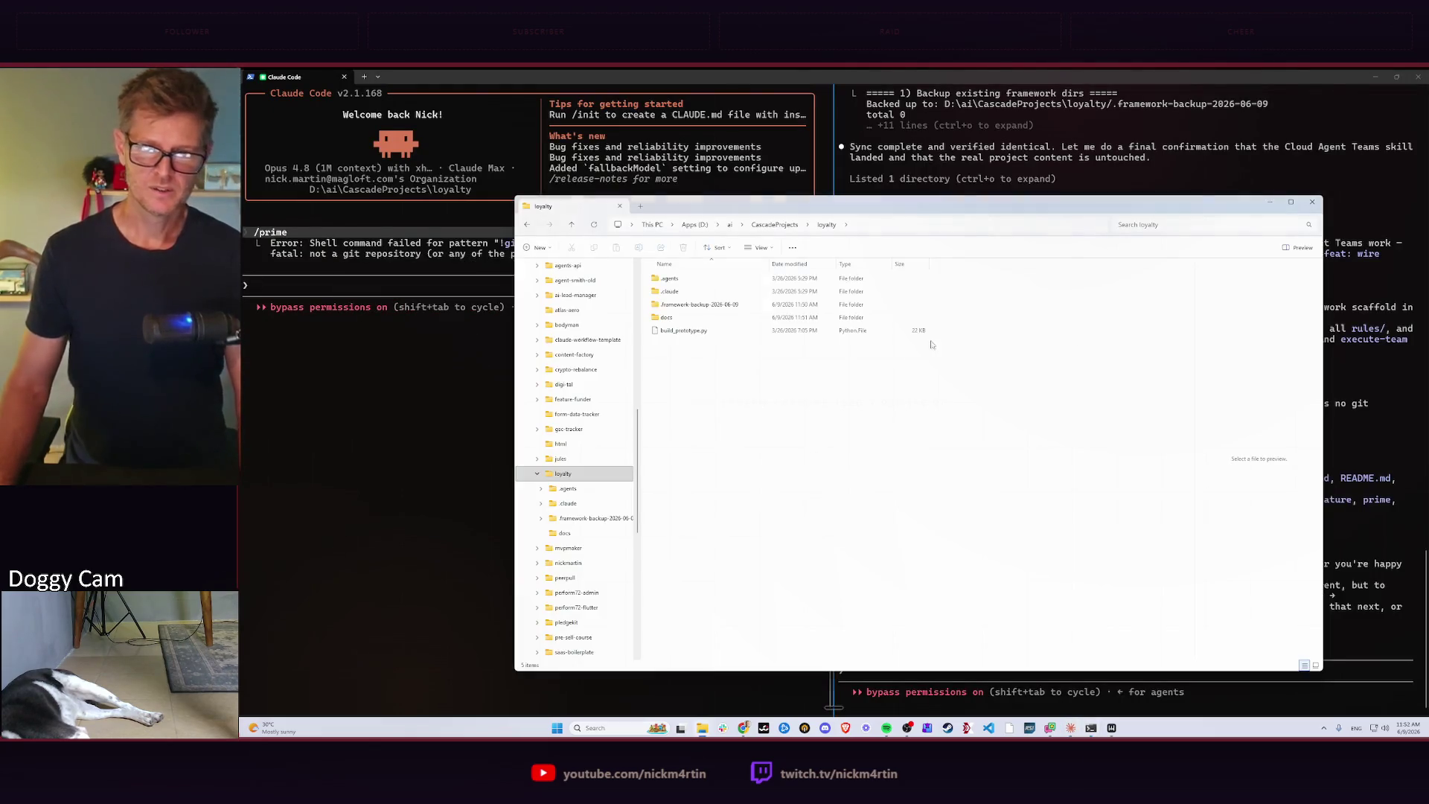
double_click(668, 317)
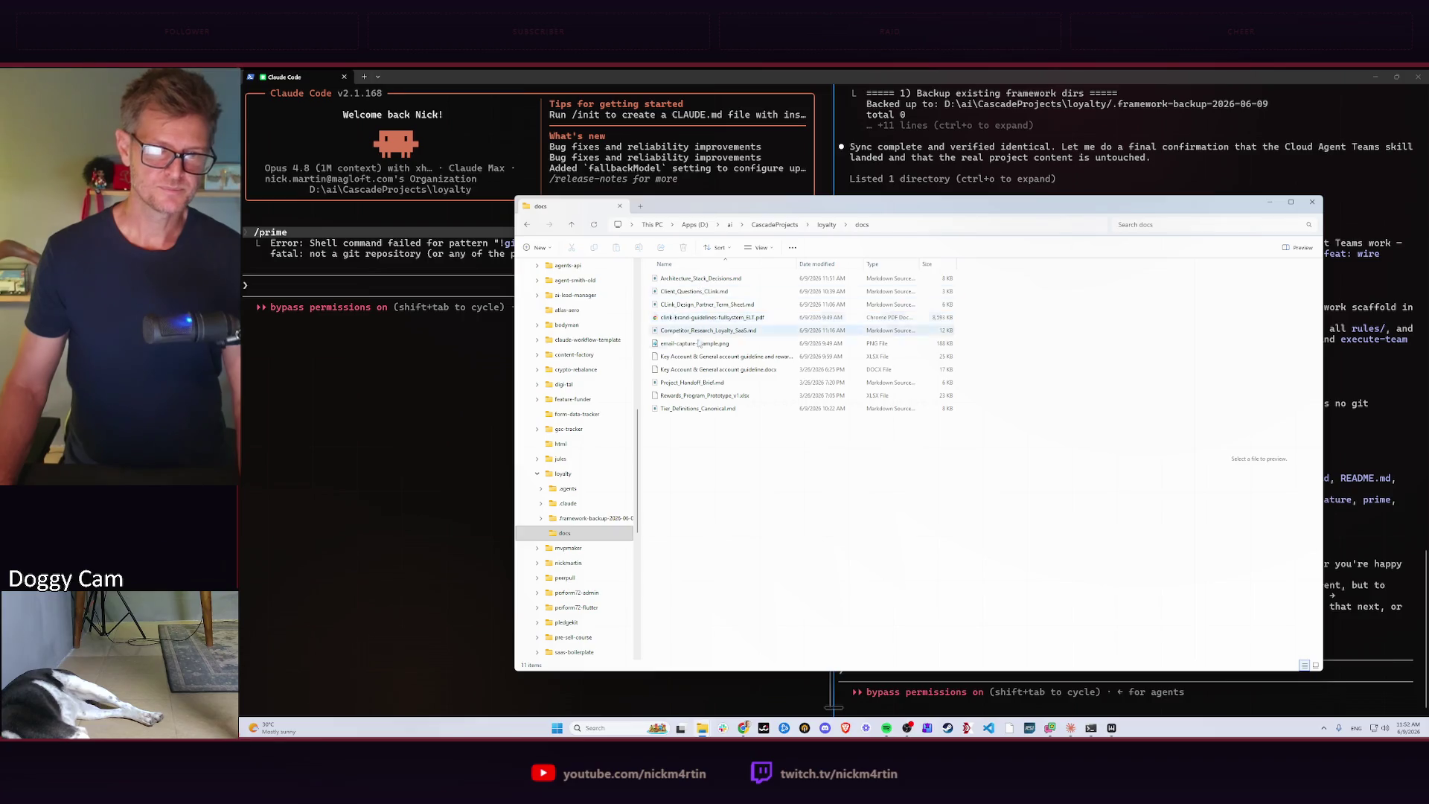
left_click_drag(795, 264, 877, 272)
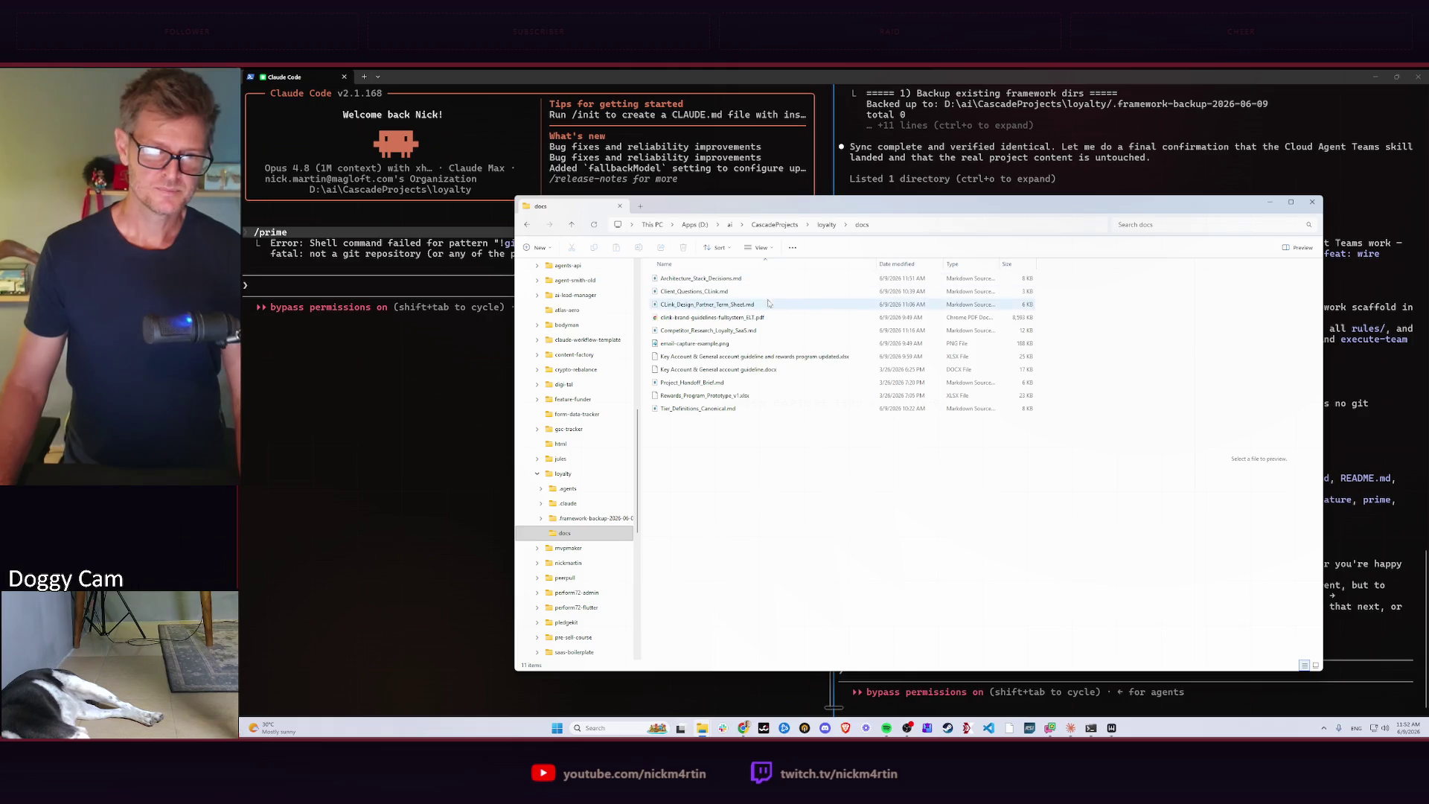
key("alt+Tab")
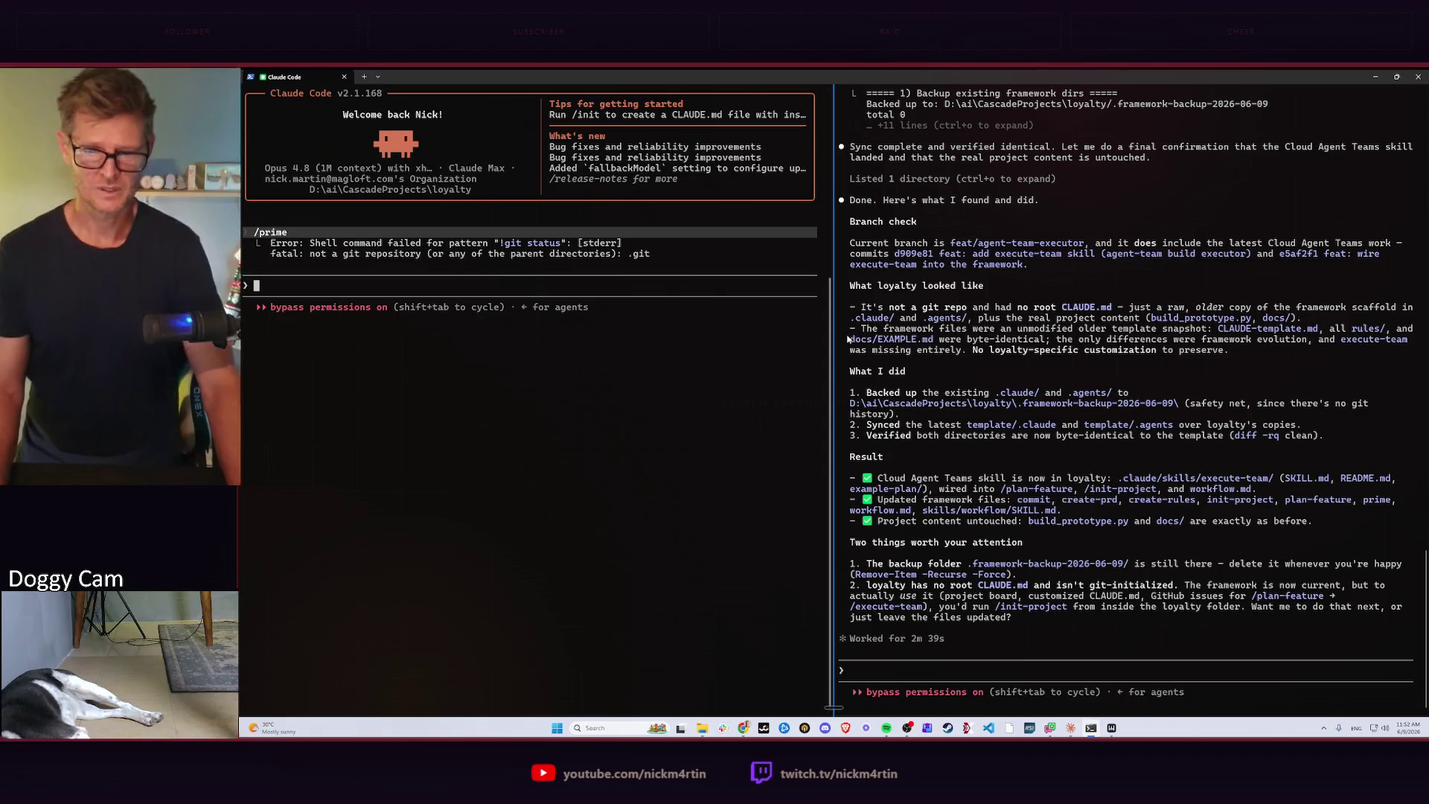
key("alt+Tab")
Ask Claude to reorganise the loyalty docs into subfolders for Claude Code PRD work, allowing renames and moves.
left_click(903, 386)
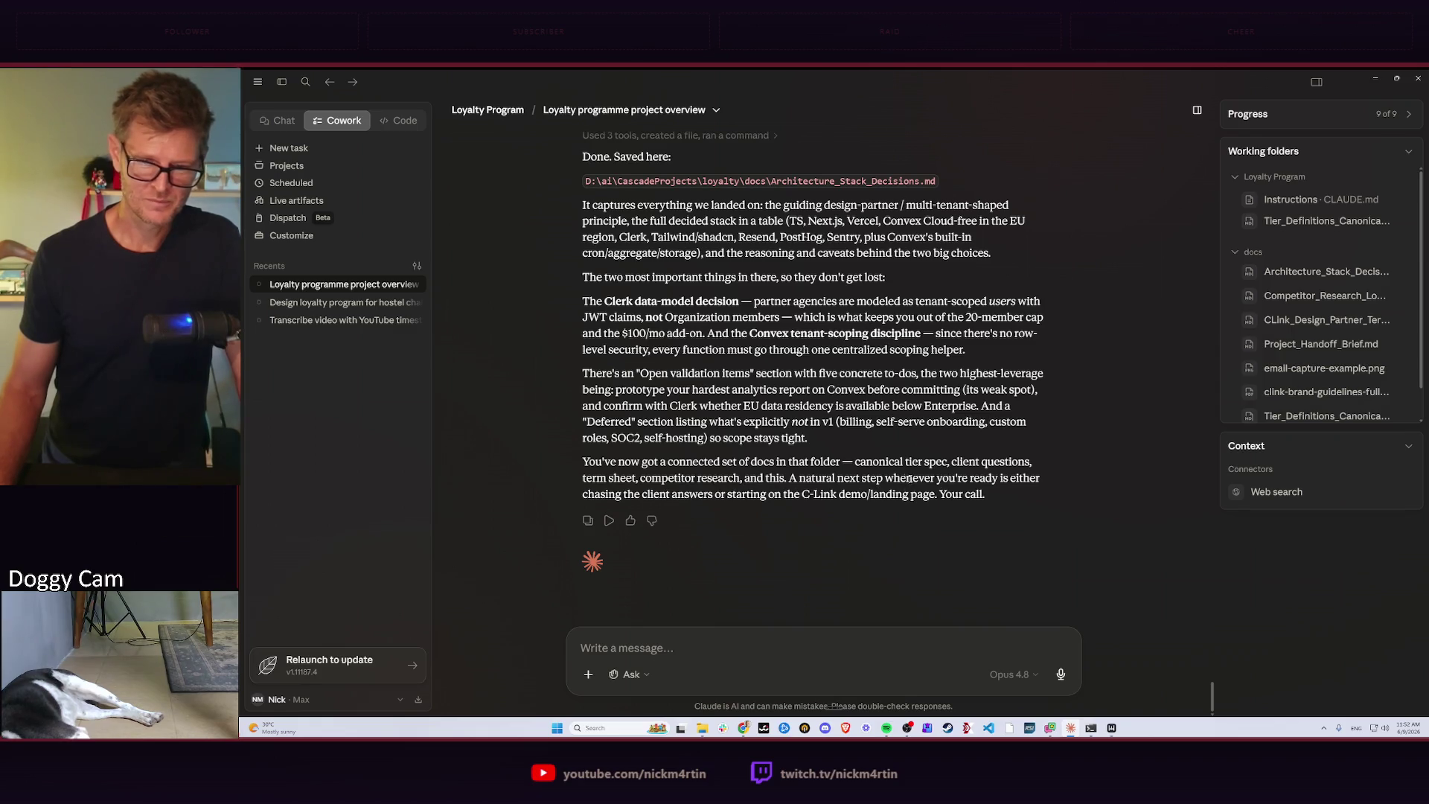
left_click(655, 648)
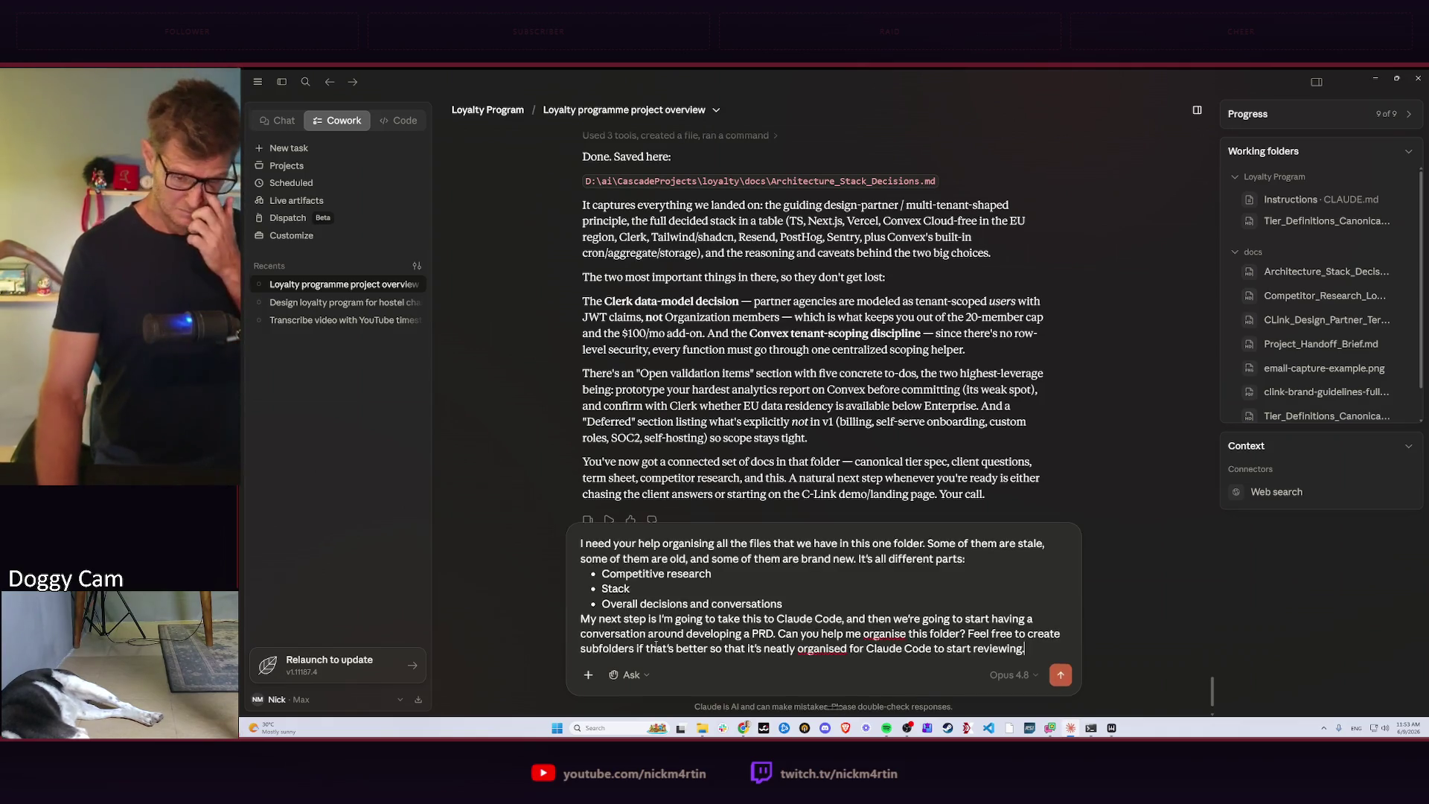
type("You are free")
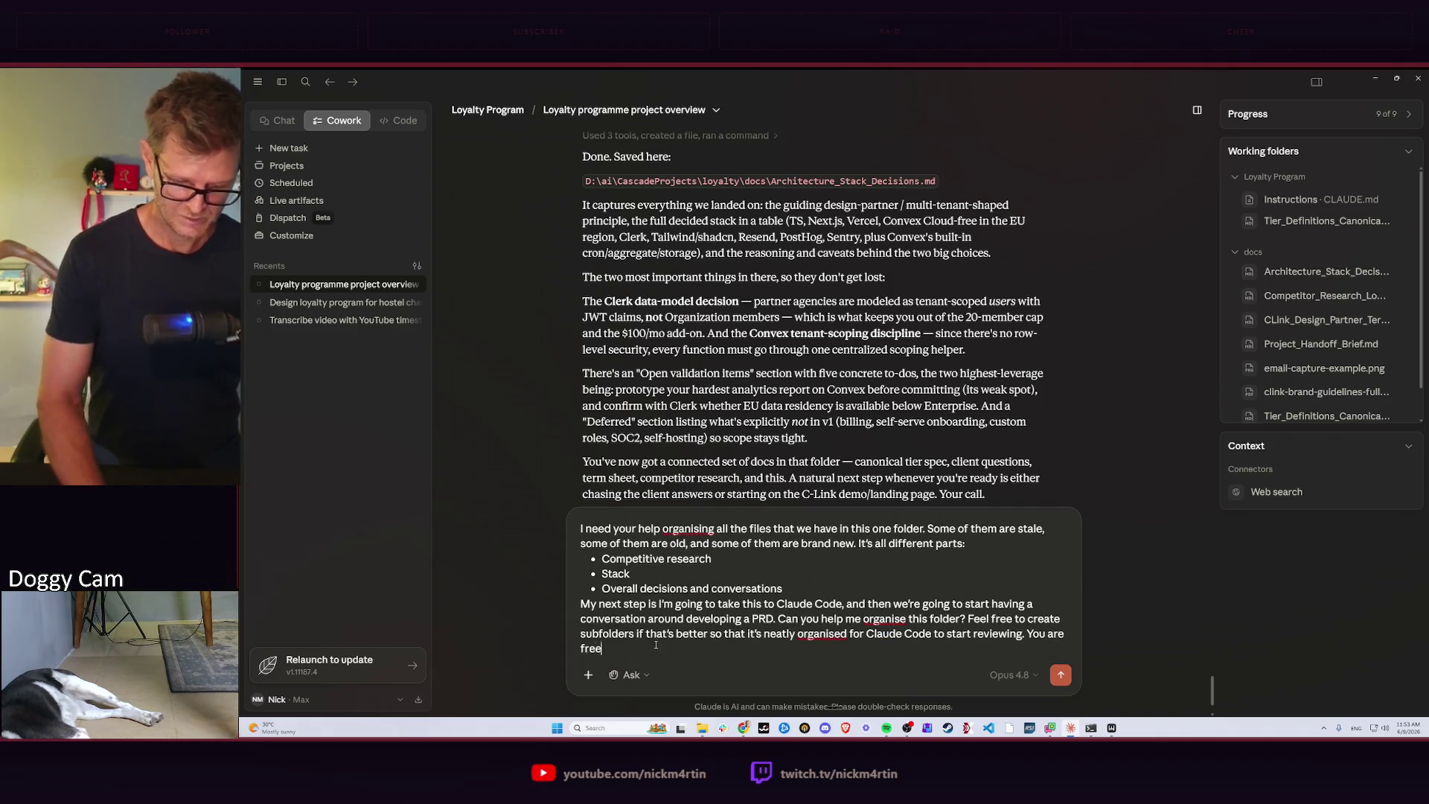
type(" to rename file")
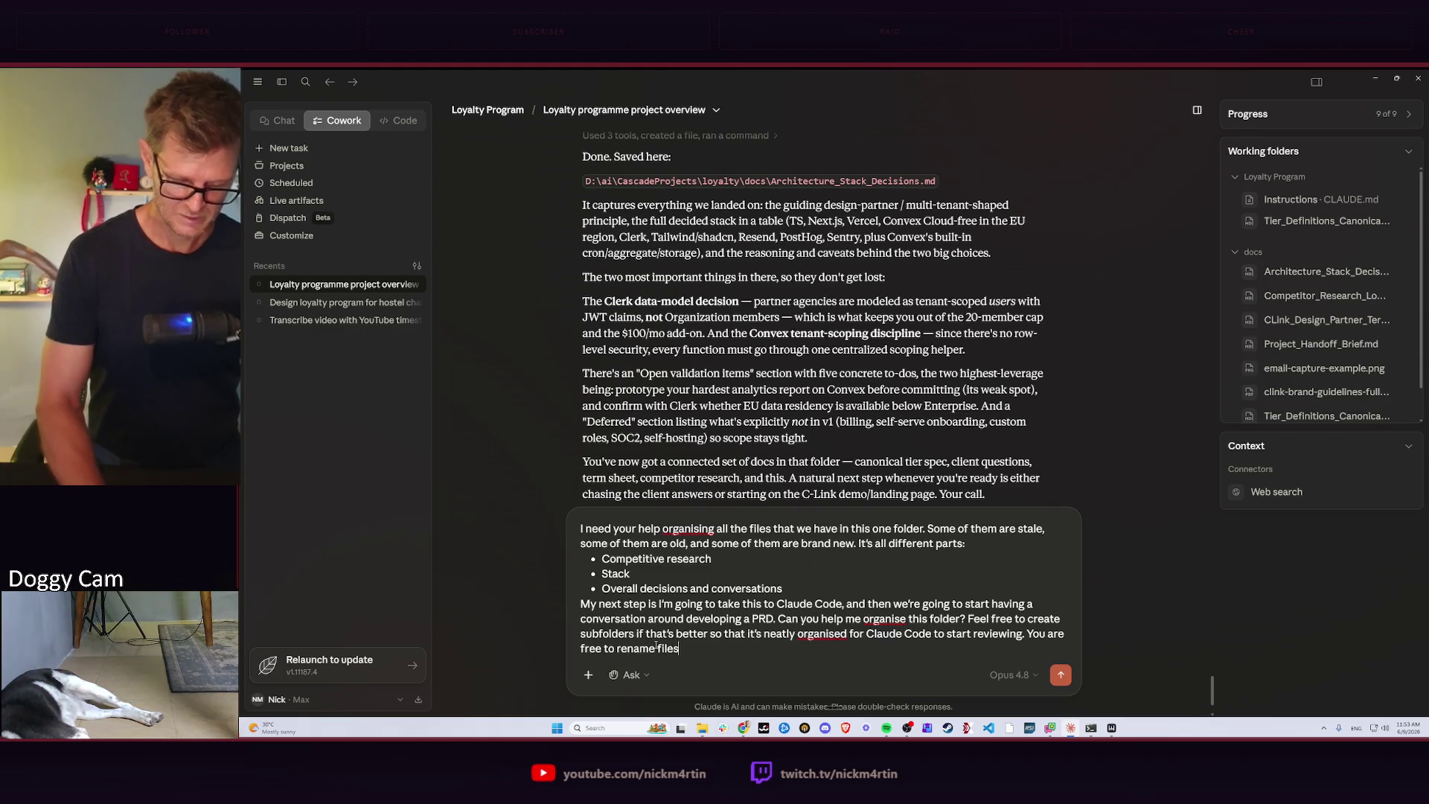
type("s")
type(" move")
key("End")
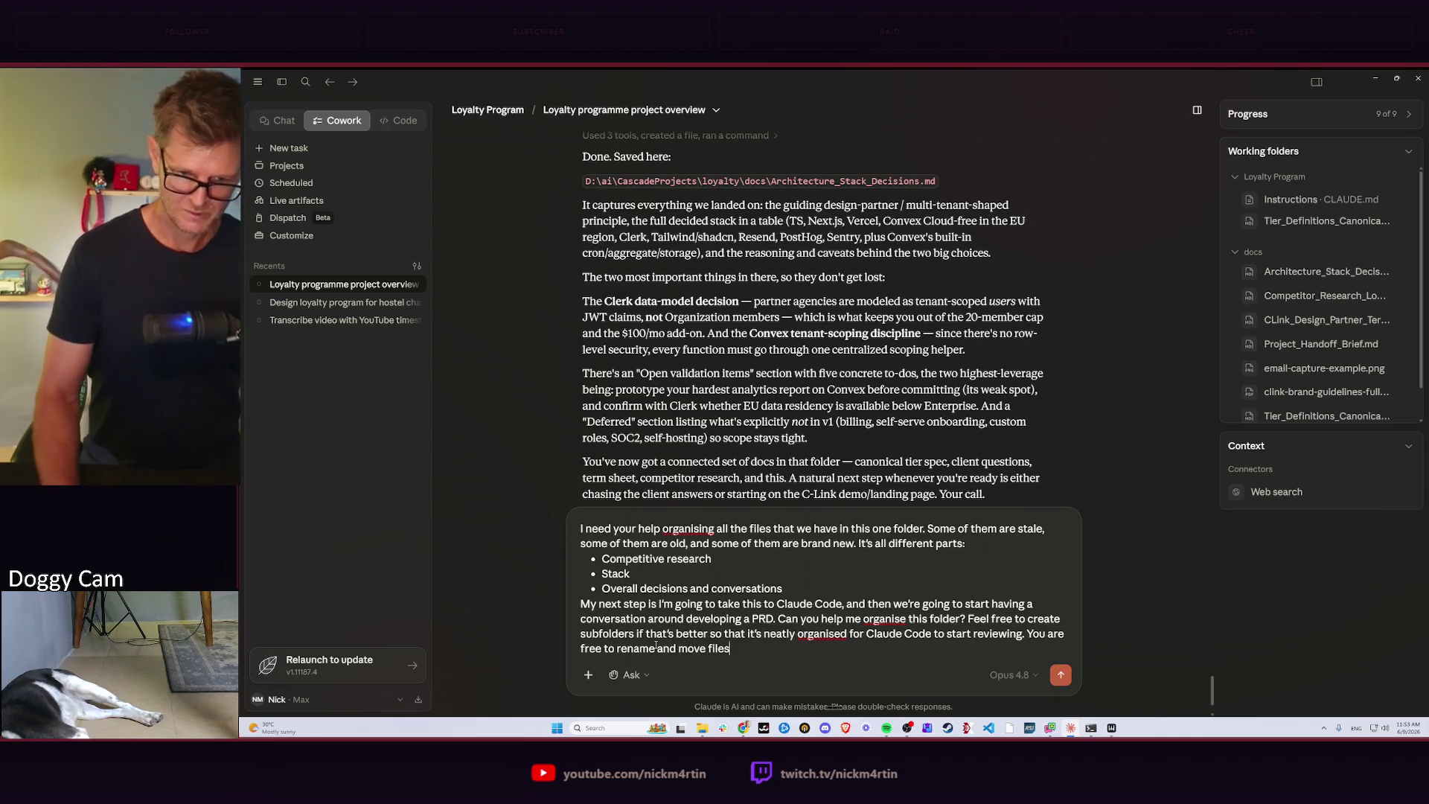
type("needed.")
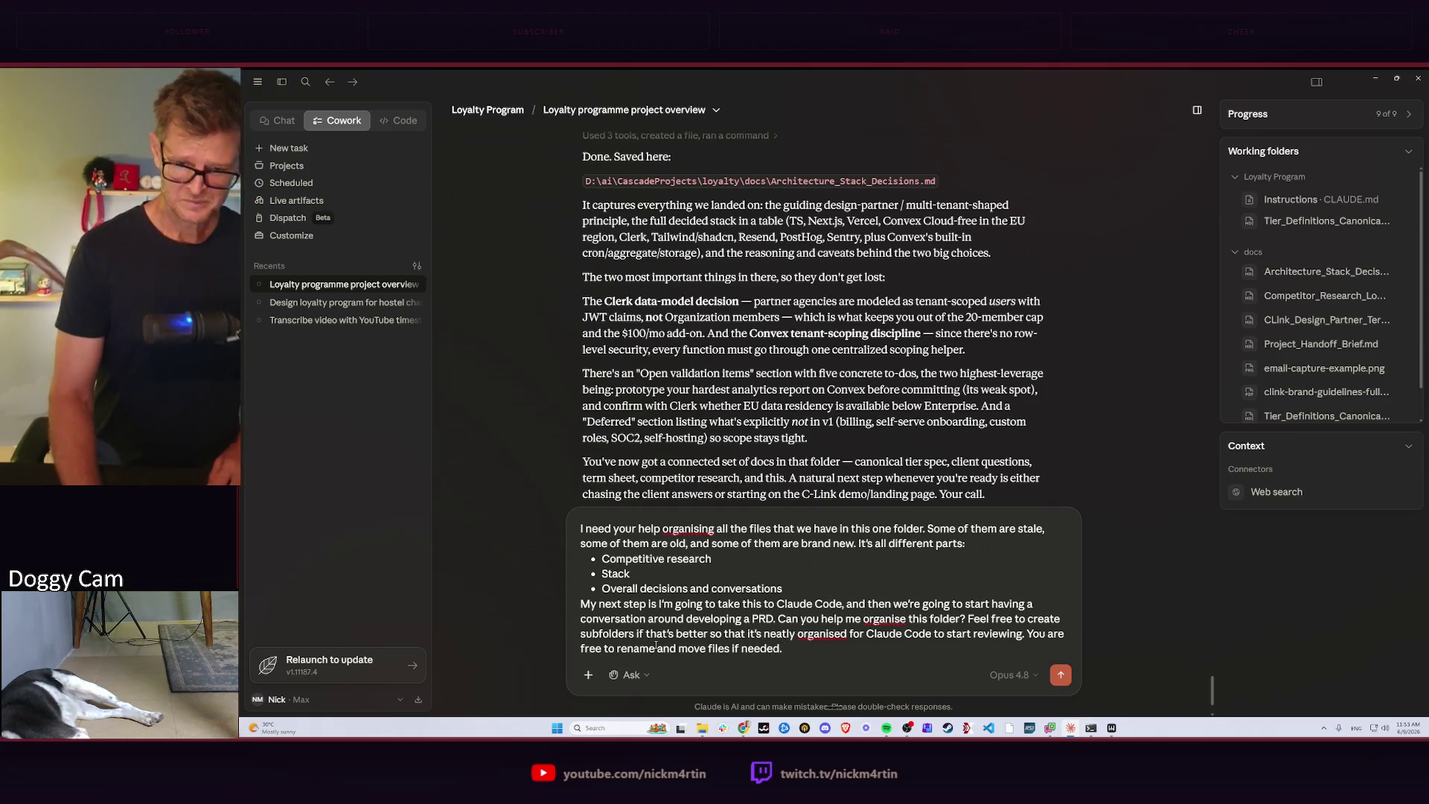
key("Return")
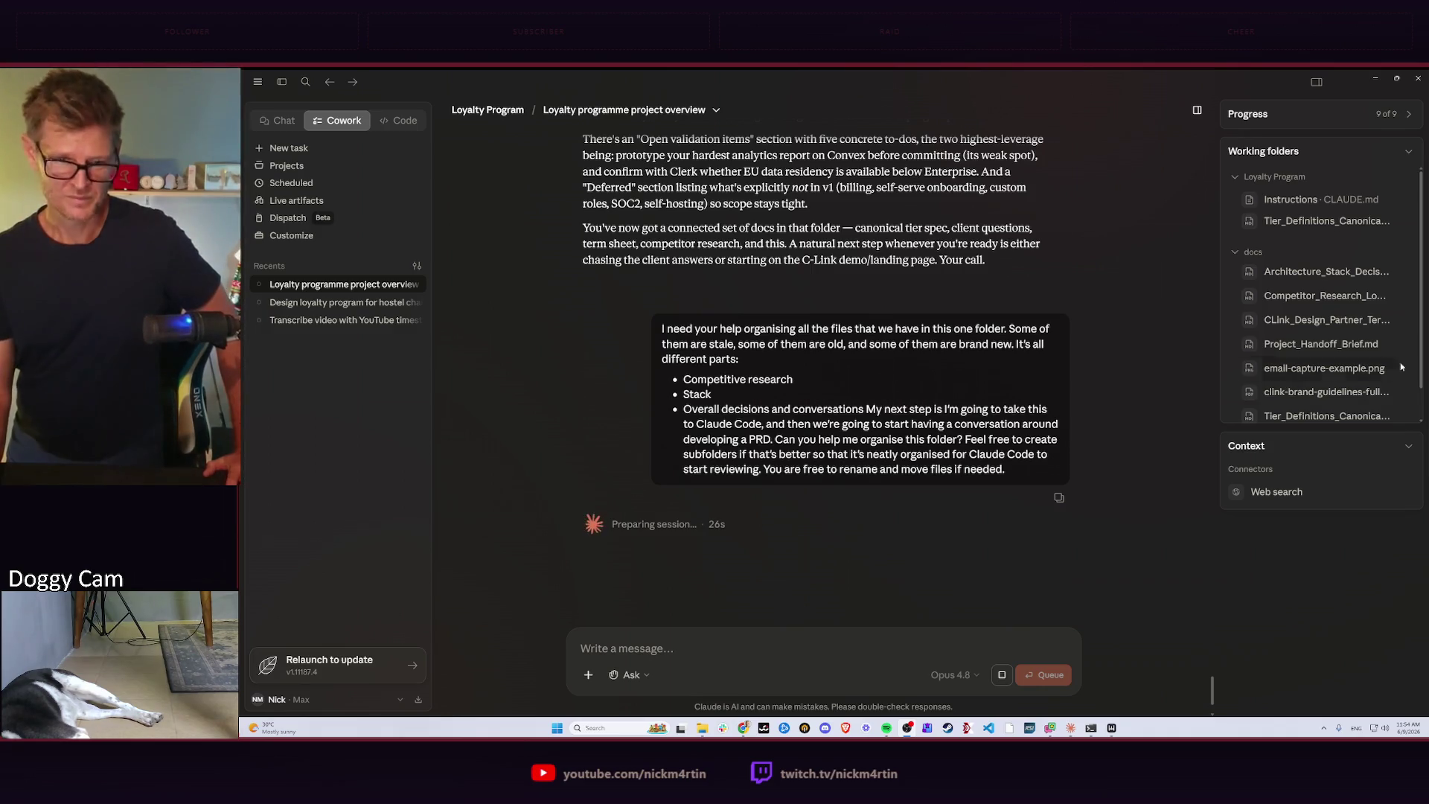
Switch from the preparing Claude session to the browser window via the task switcher.
key("alt+Tab")
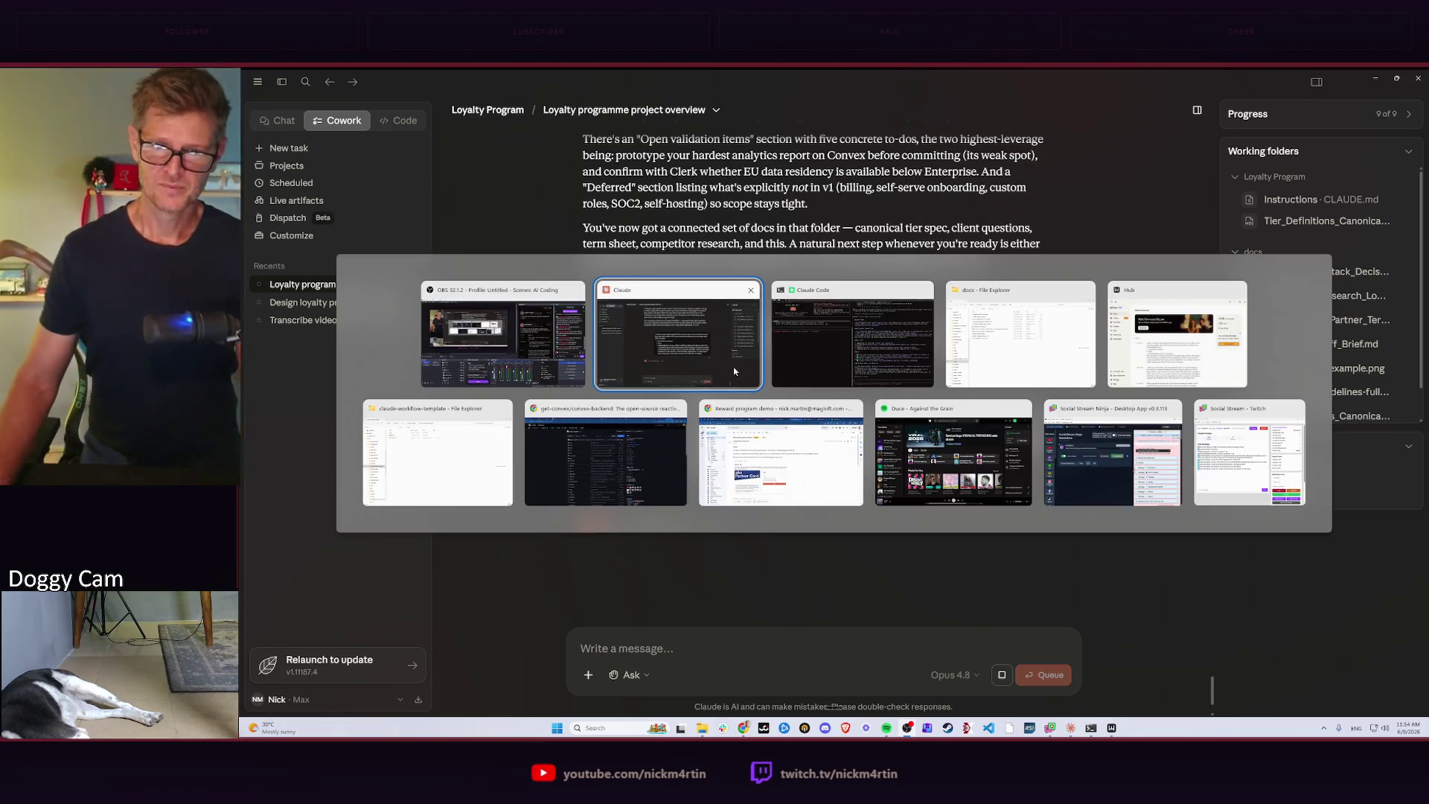
mouse_move(437, 452)
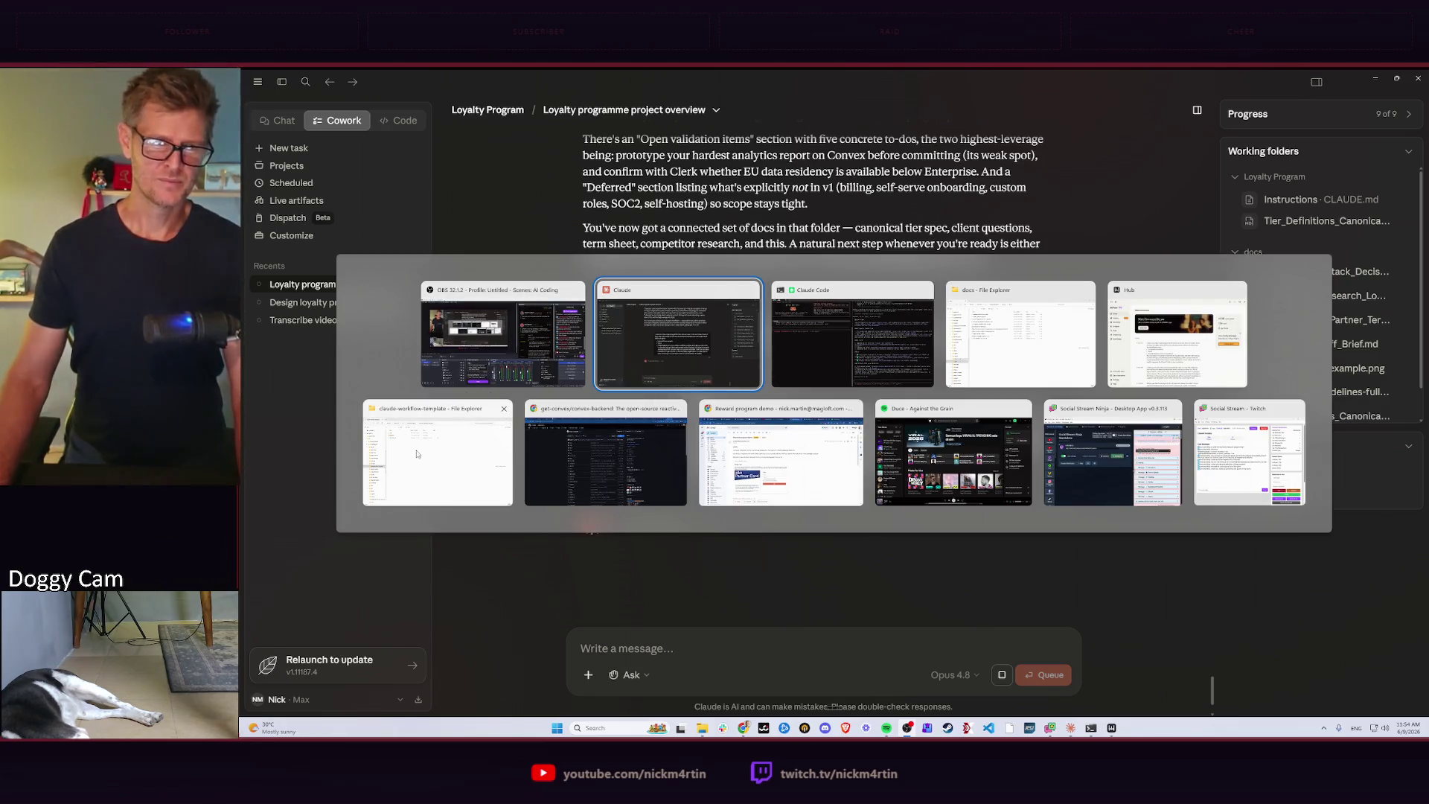
left_click(605, 452)
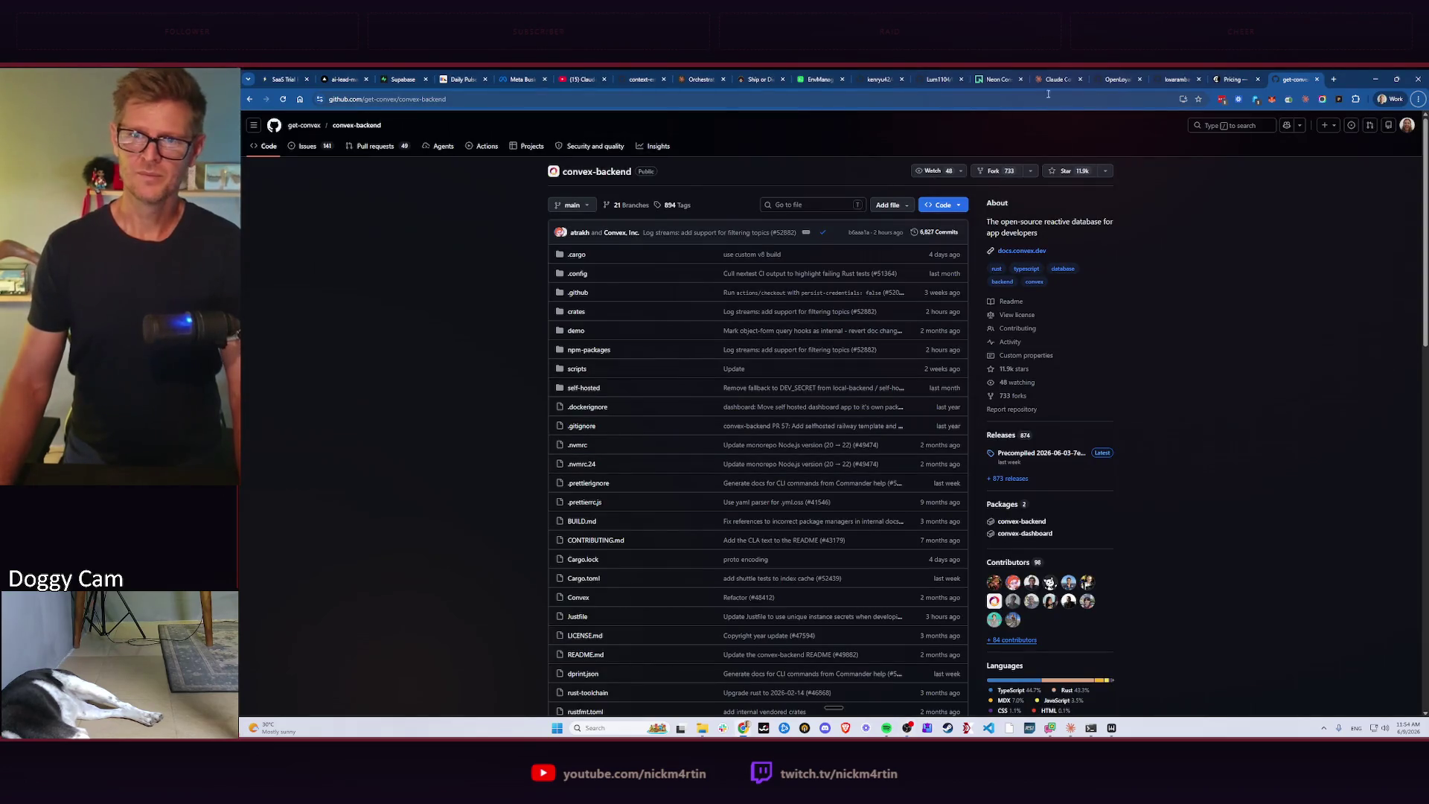
Refresh the Neon monitoring charts for the bodyman project.
left_click(997, 79)
mouse_move(1085, 356)
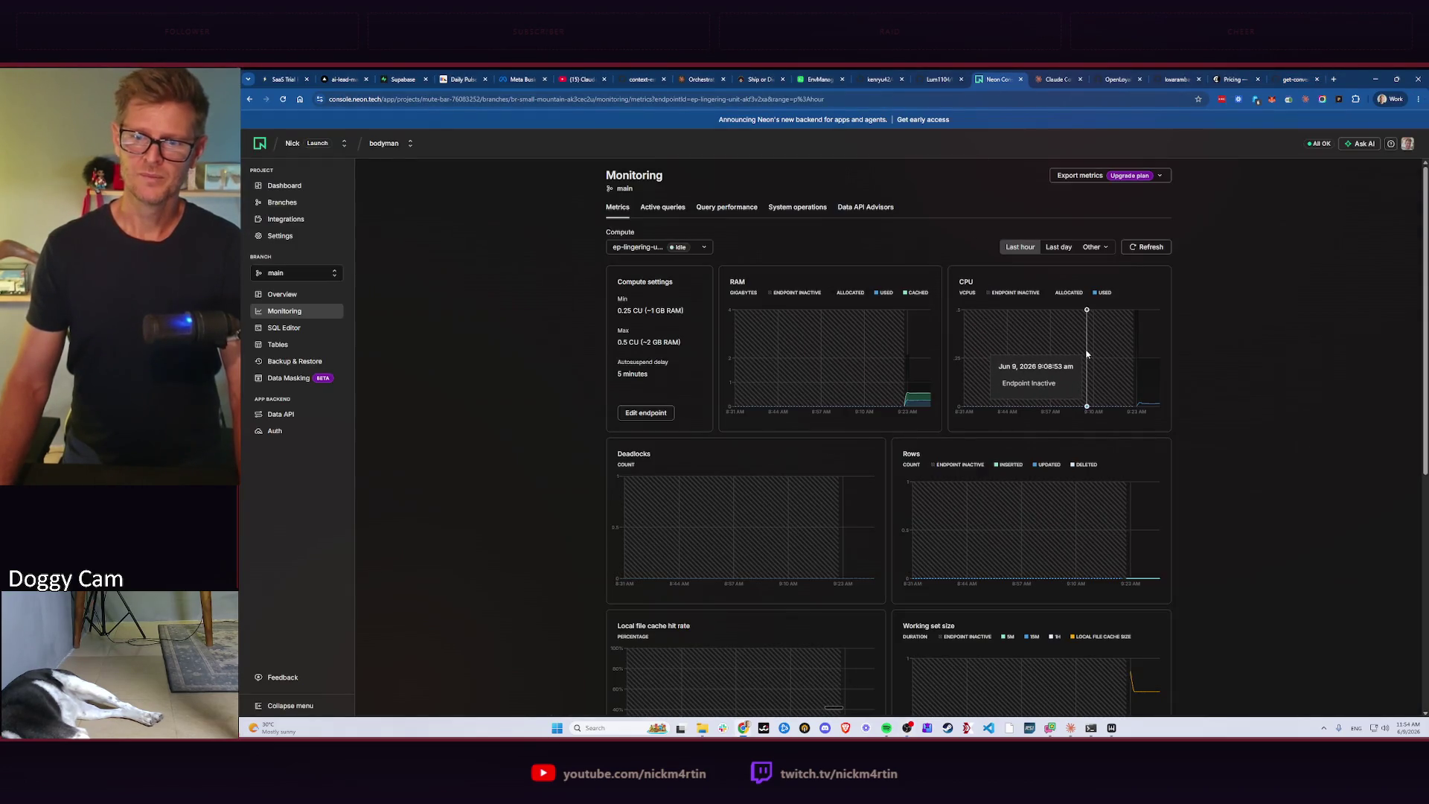
left_click(1154, 247)
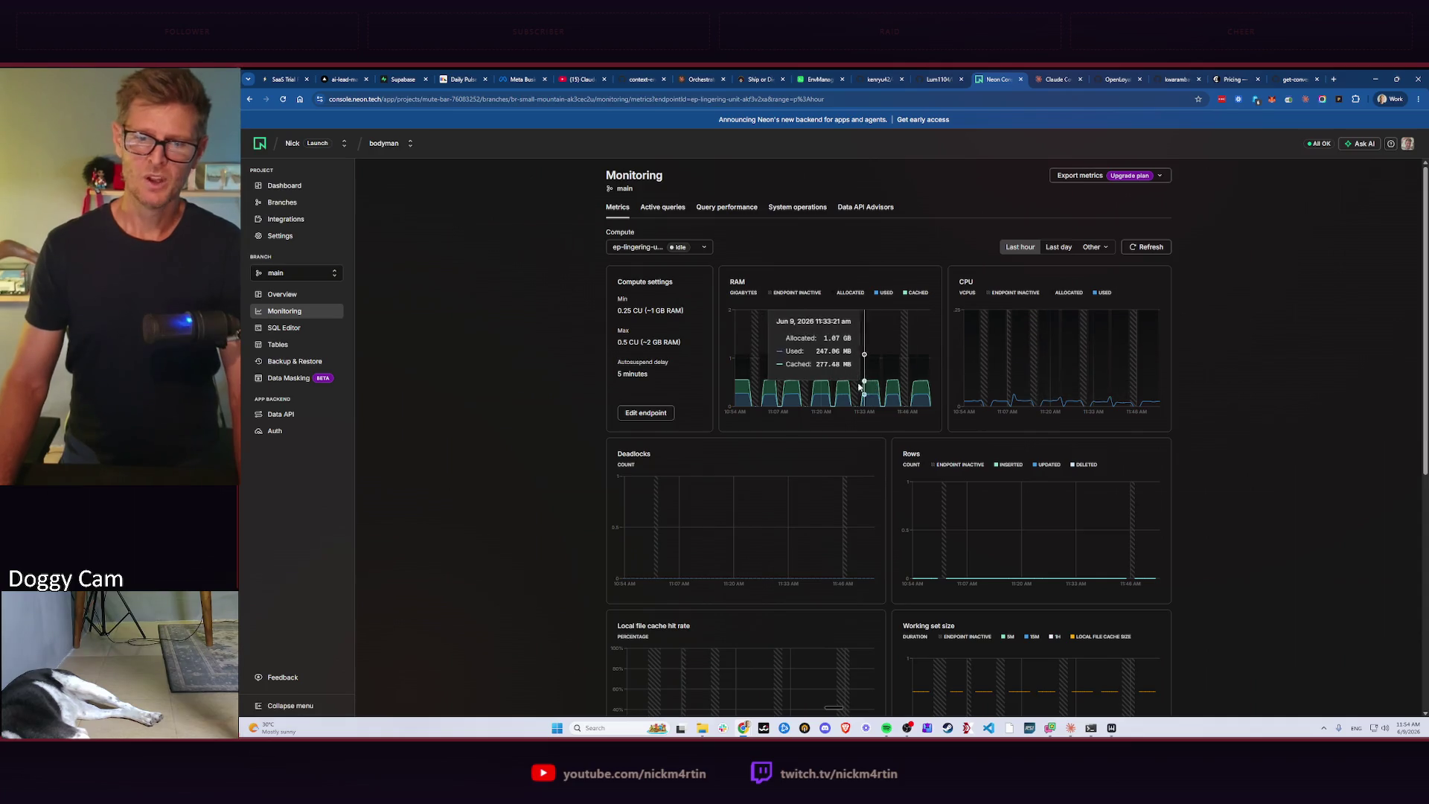
mouse_move(1232, 79)
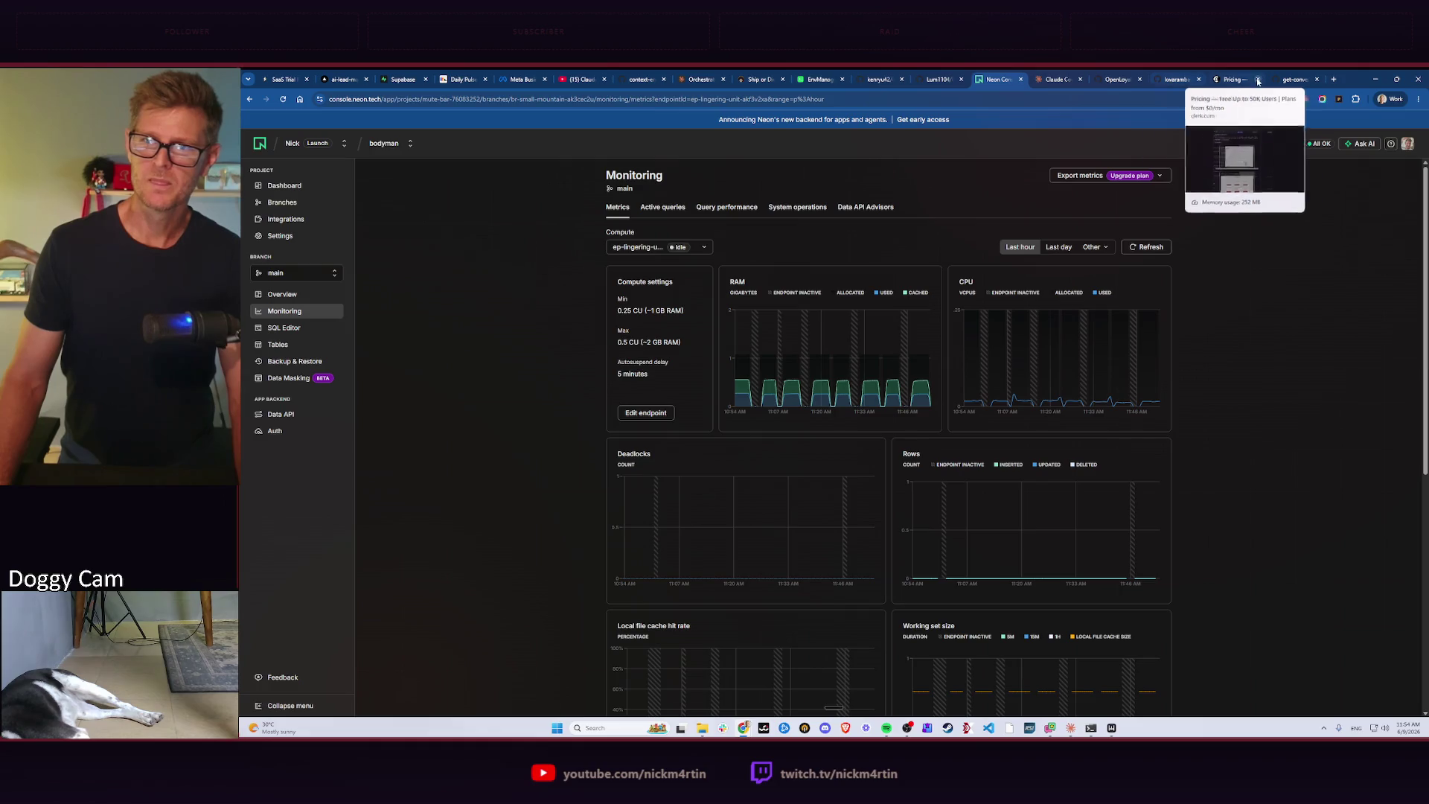
Navigate the Clerk tab to the Bodyman site by entering 'bodyman' in the address bar.
left_click(1232, 79)
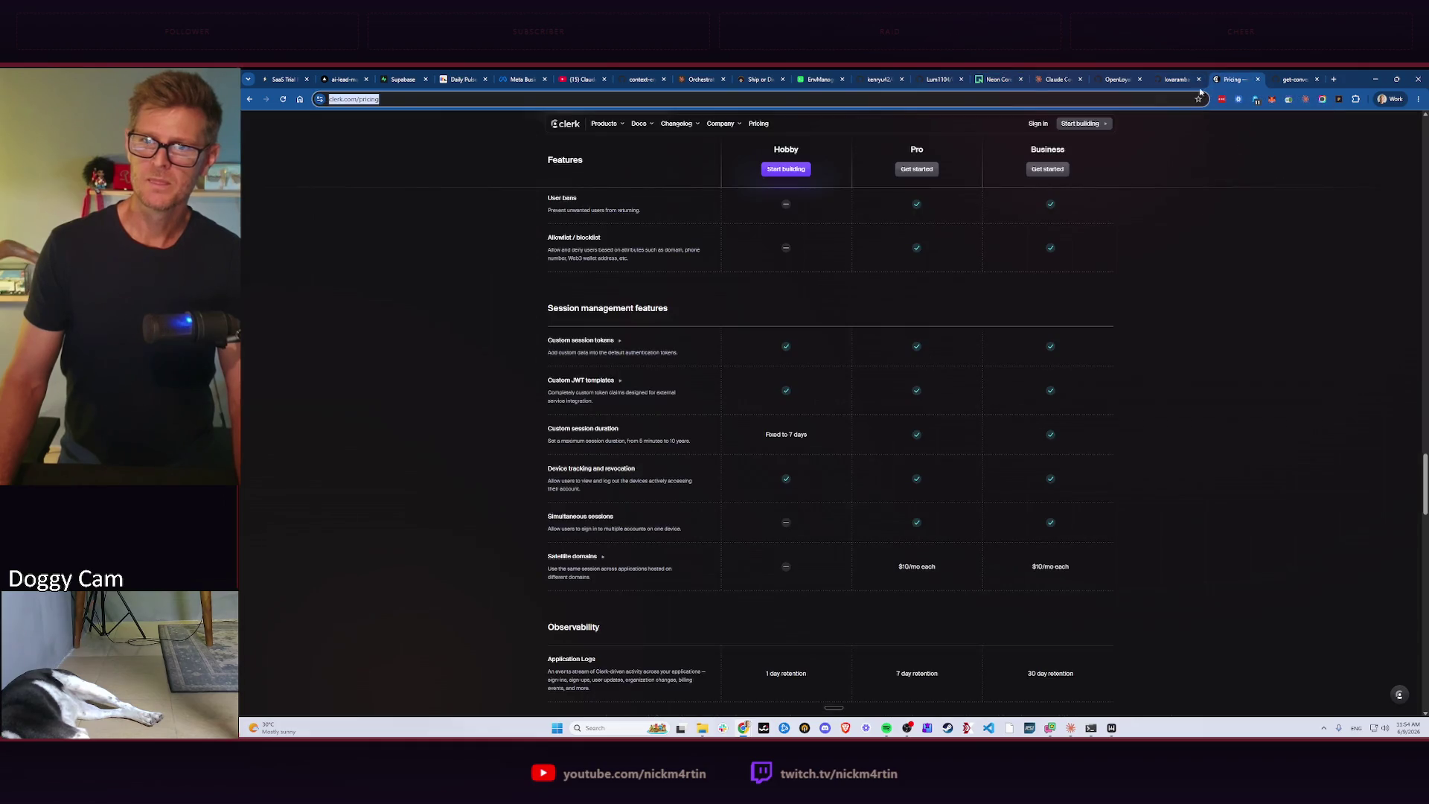
left_click(1148, 102)
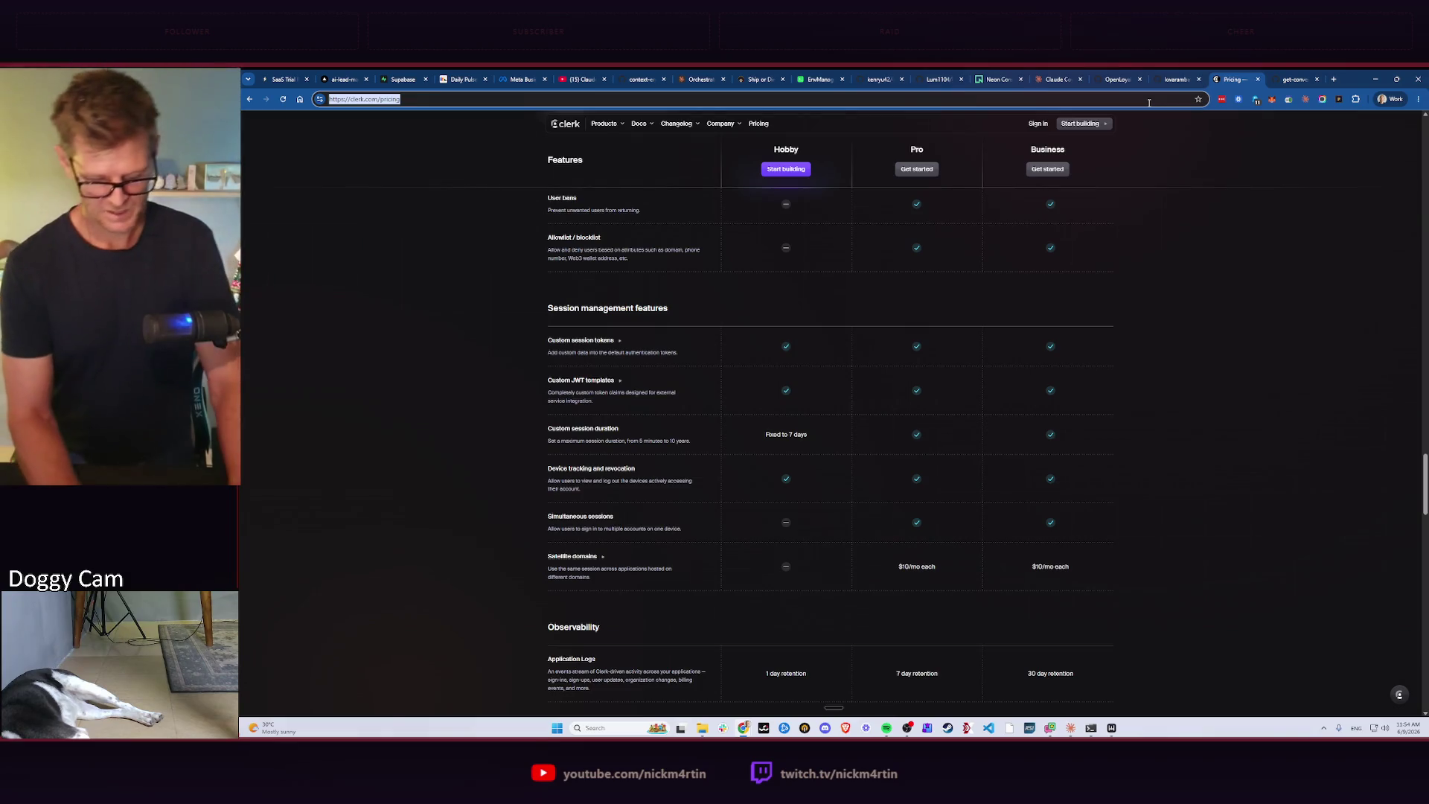
type("body")
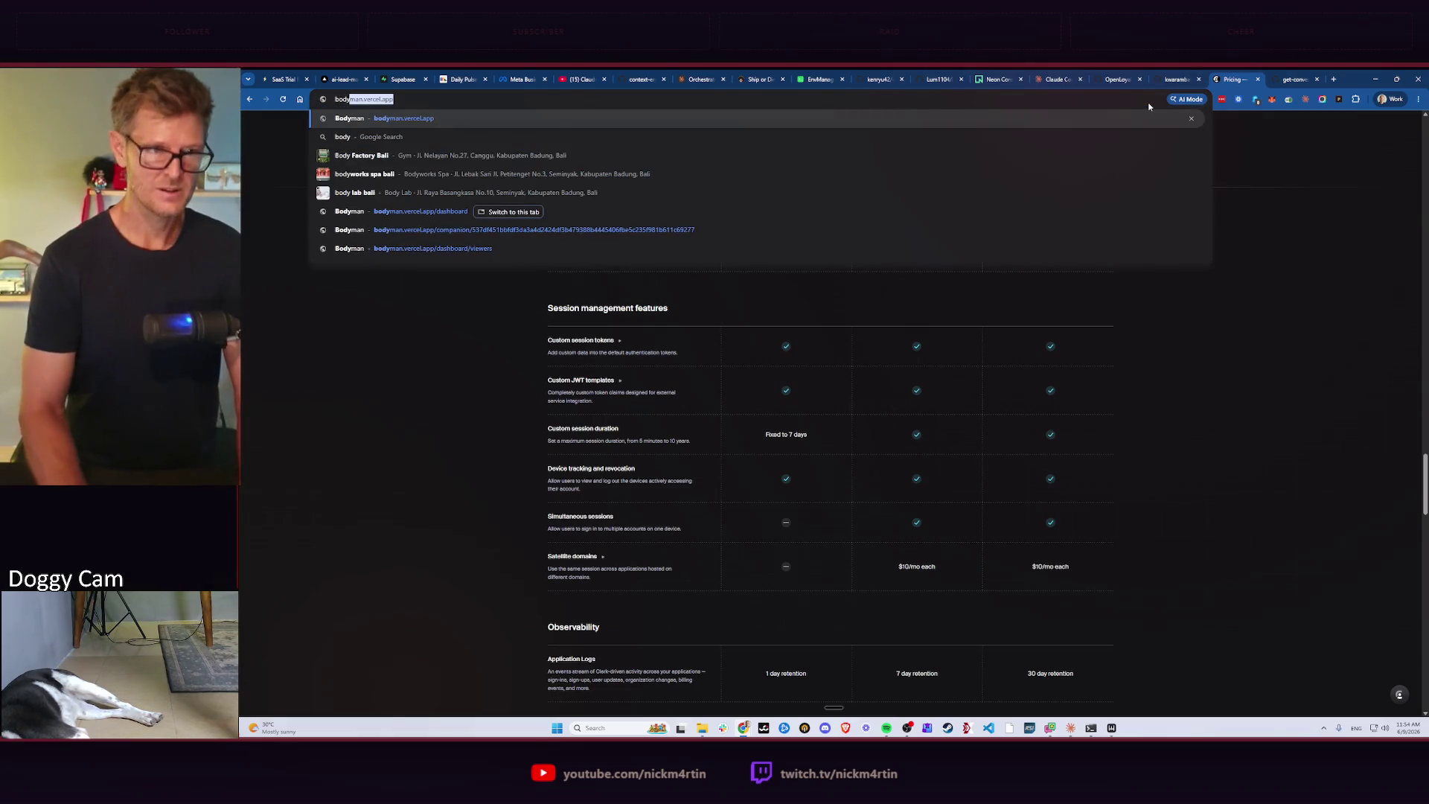
key("Return")
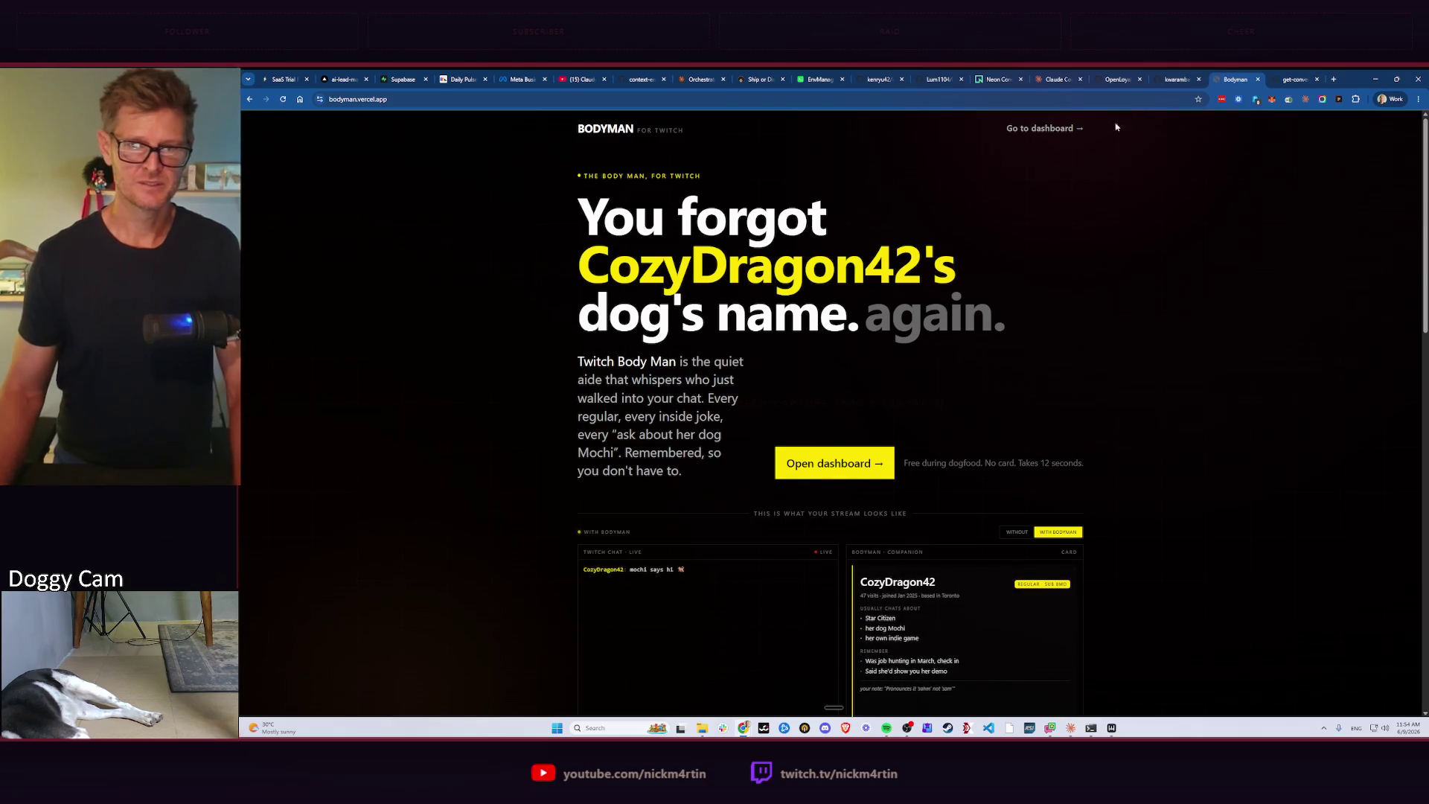
Review the Day 1 Rewards Program stream's details from the Bodyman streams list.
left_click(1034, 129)
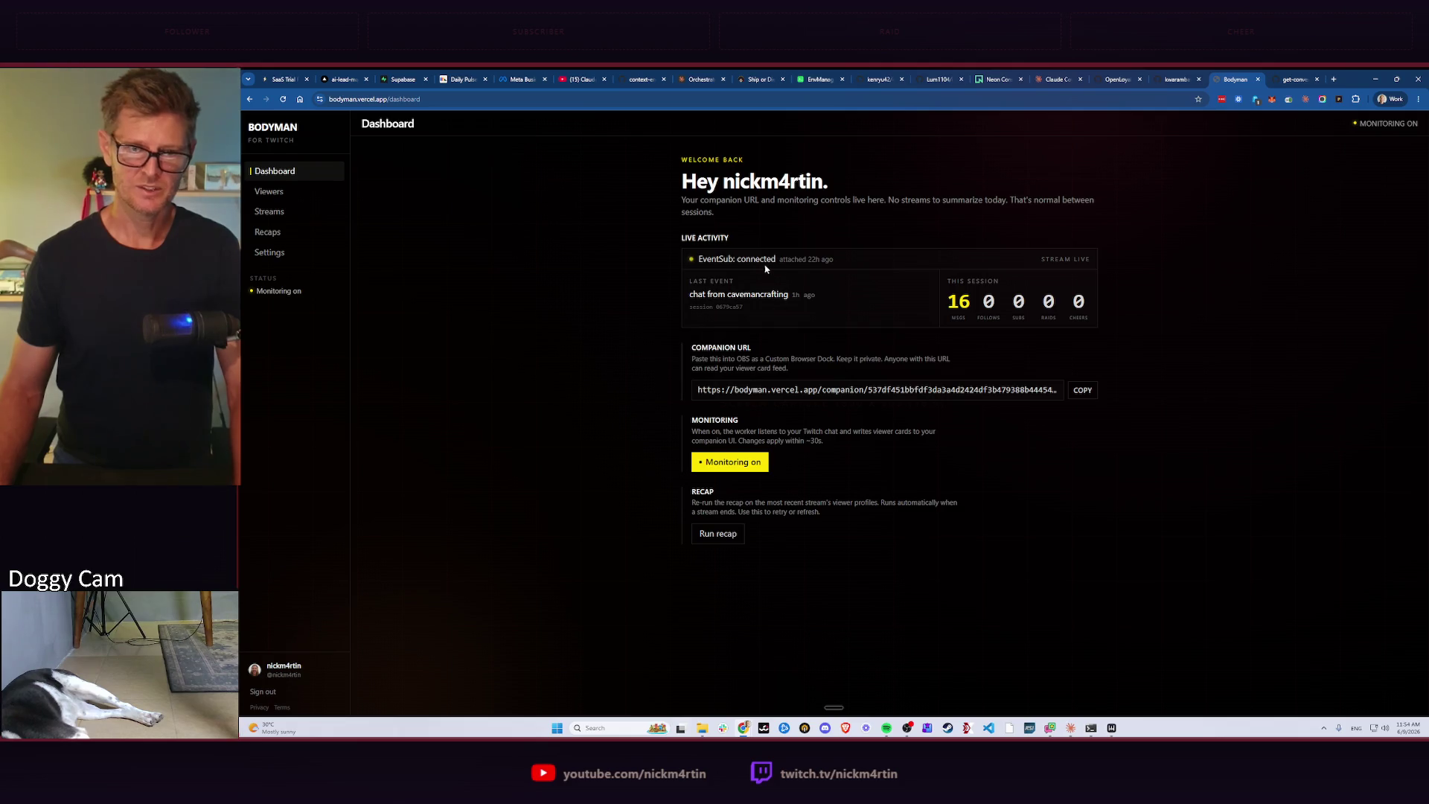
left_click(282, 217)
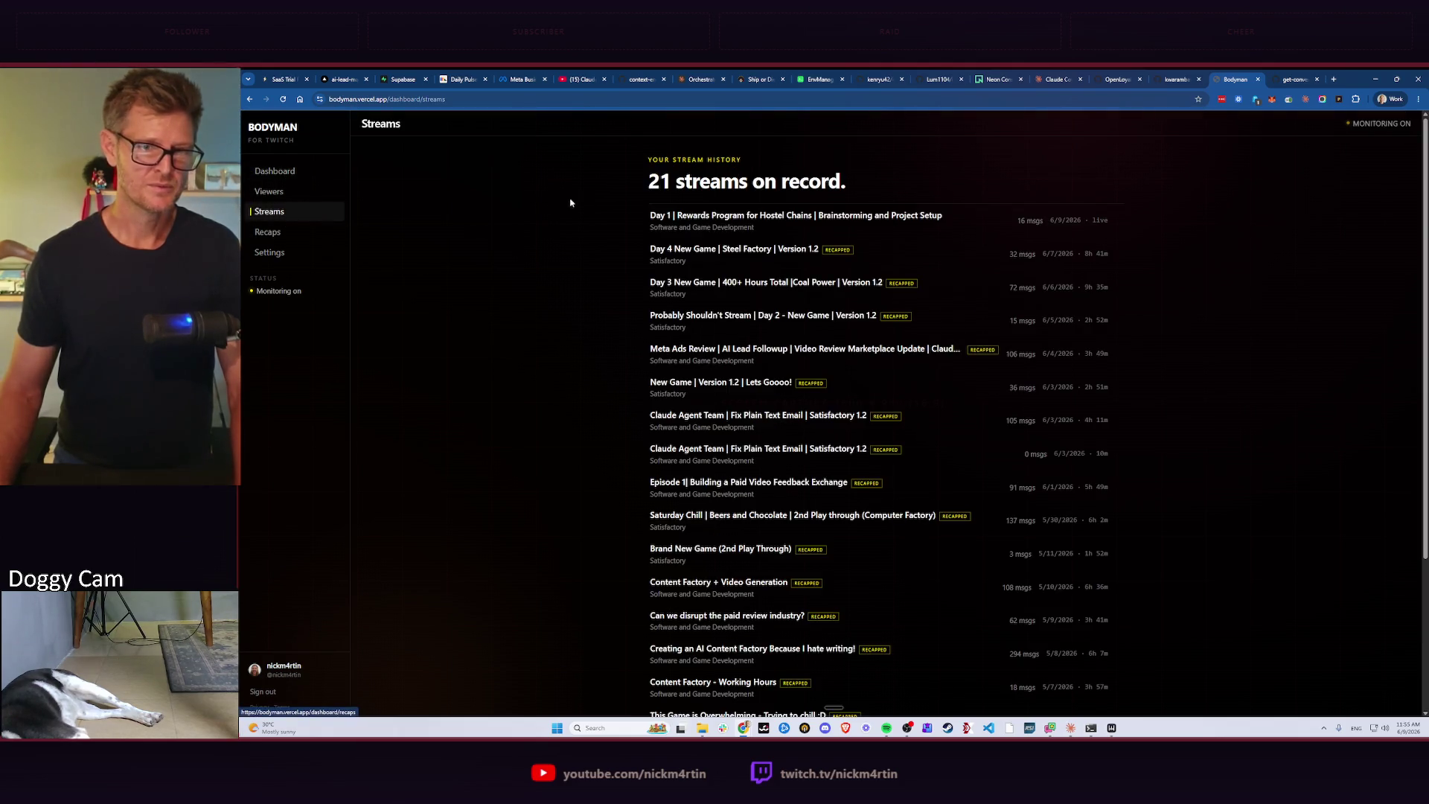
left_click(756, 216)
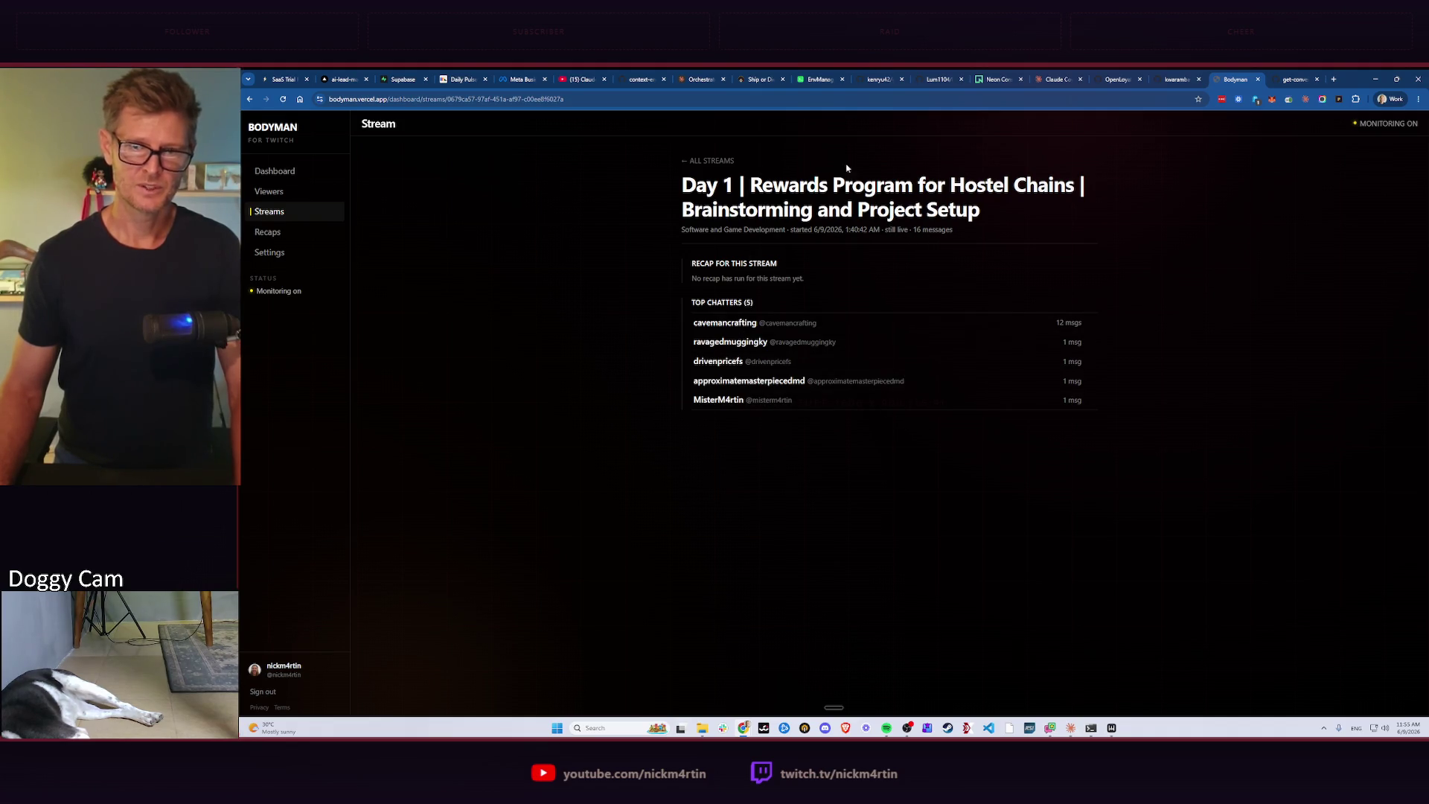
Return to the Bodyman dashboard, then bring the convex-backend GitHub tab to front.
left_click(711, 159)
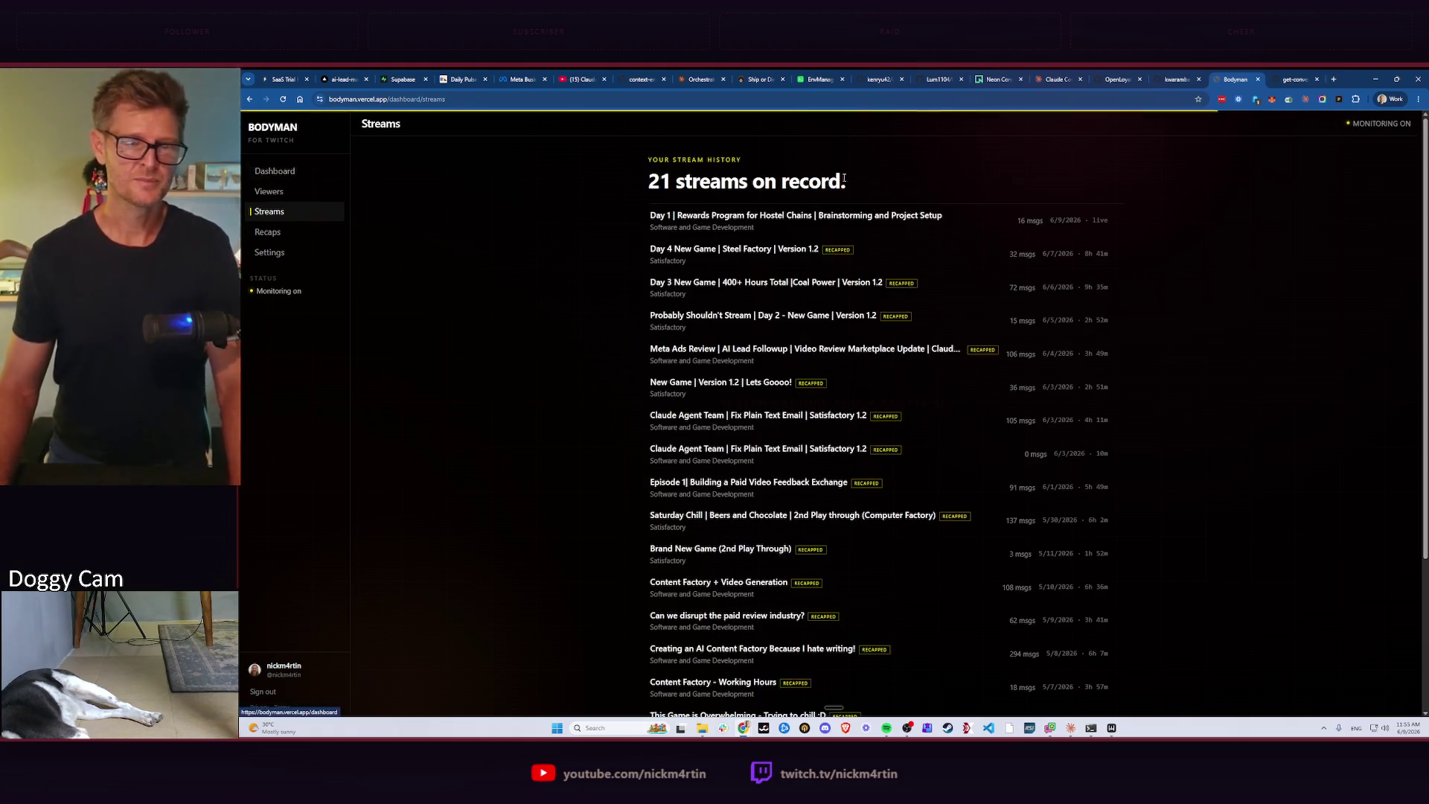
left_click(274, 171)
left_click(1293, 78)
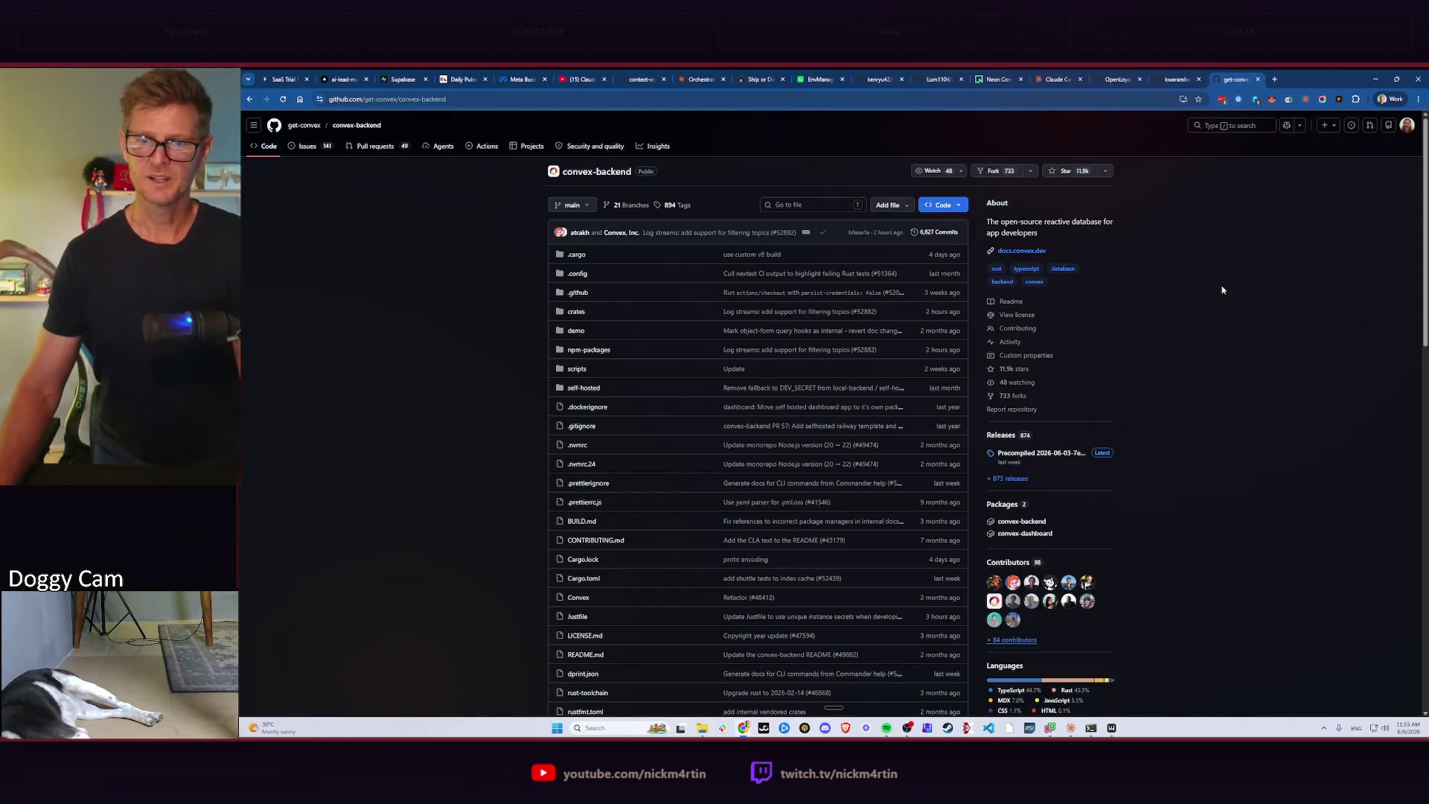
Switch back to the Claude chat working on the loyalty folder reorganisation.
key("alt+Tab")
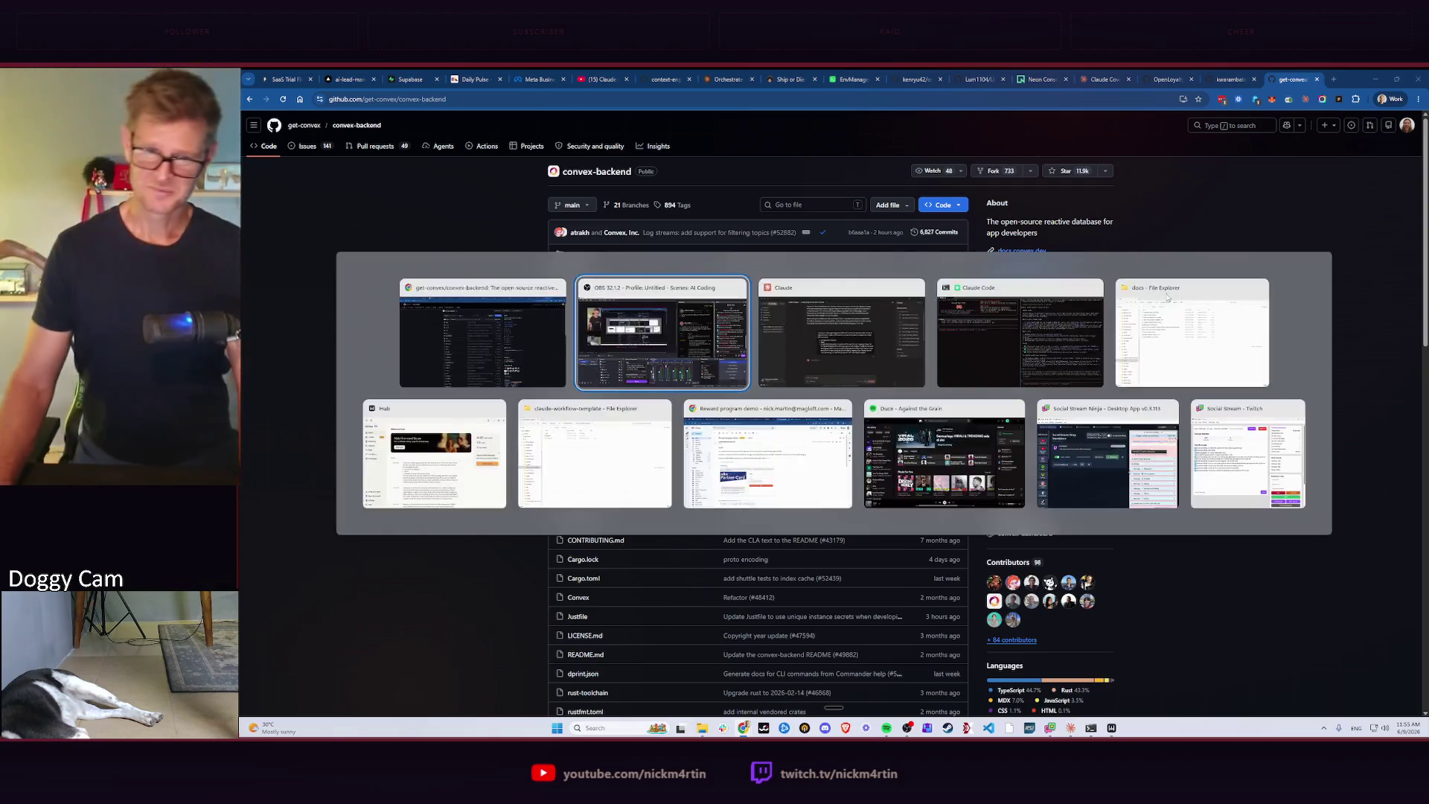
left_click(826, 363)
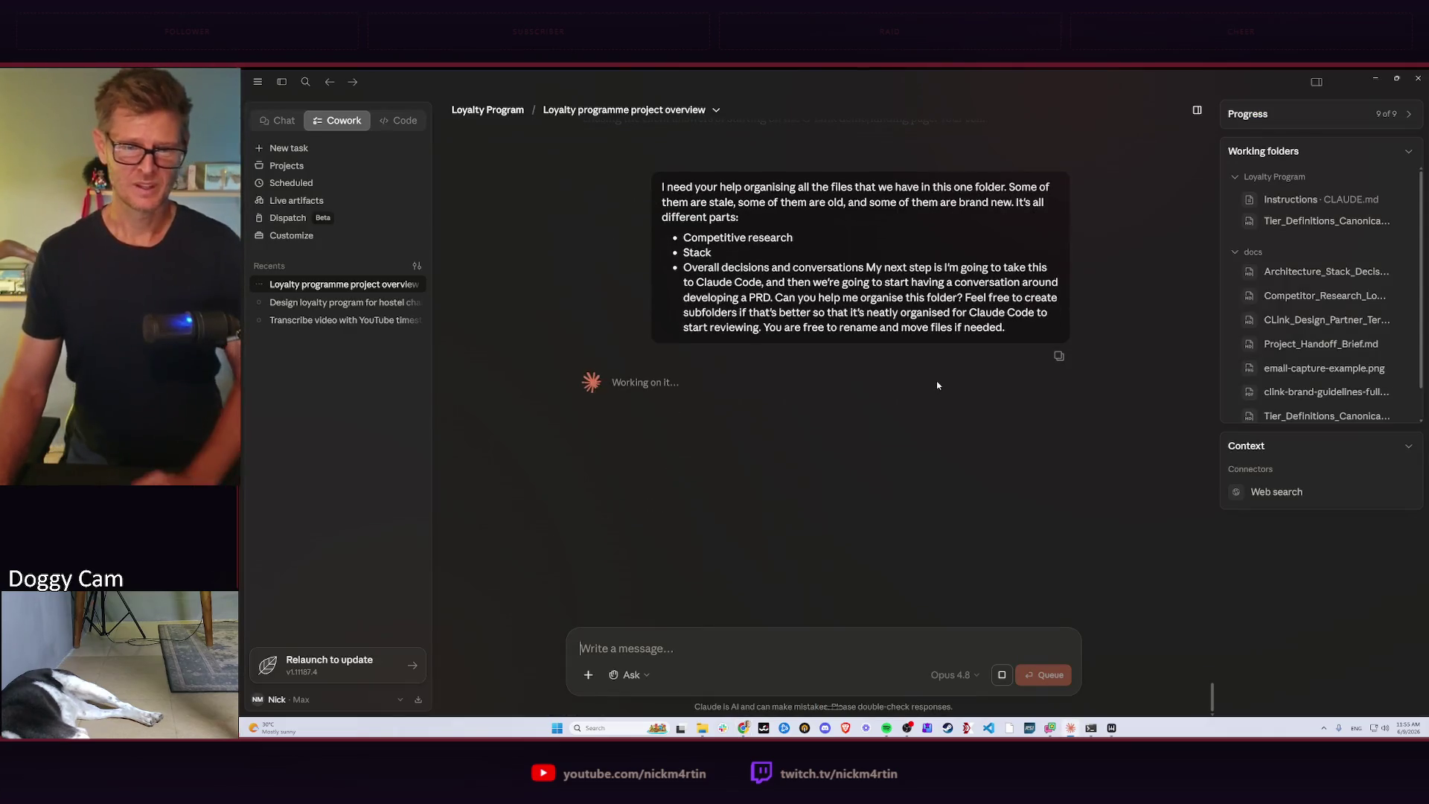
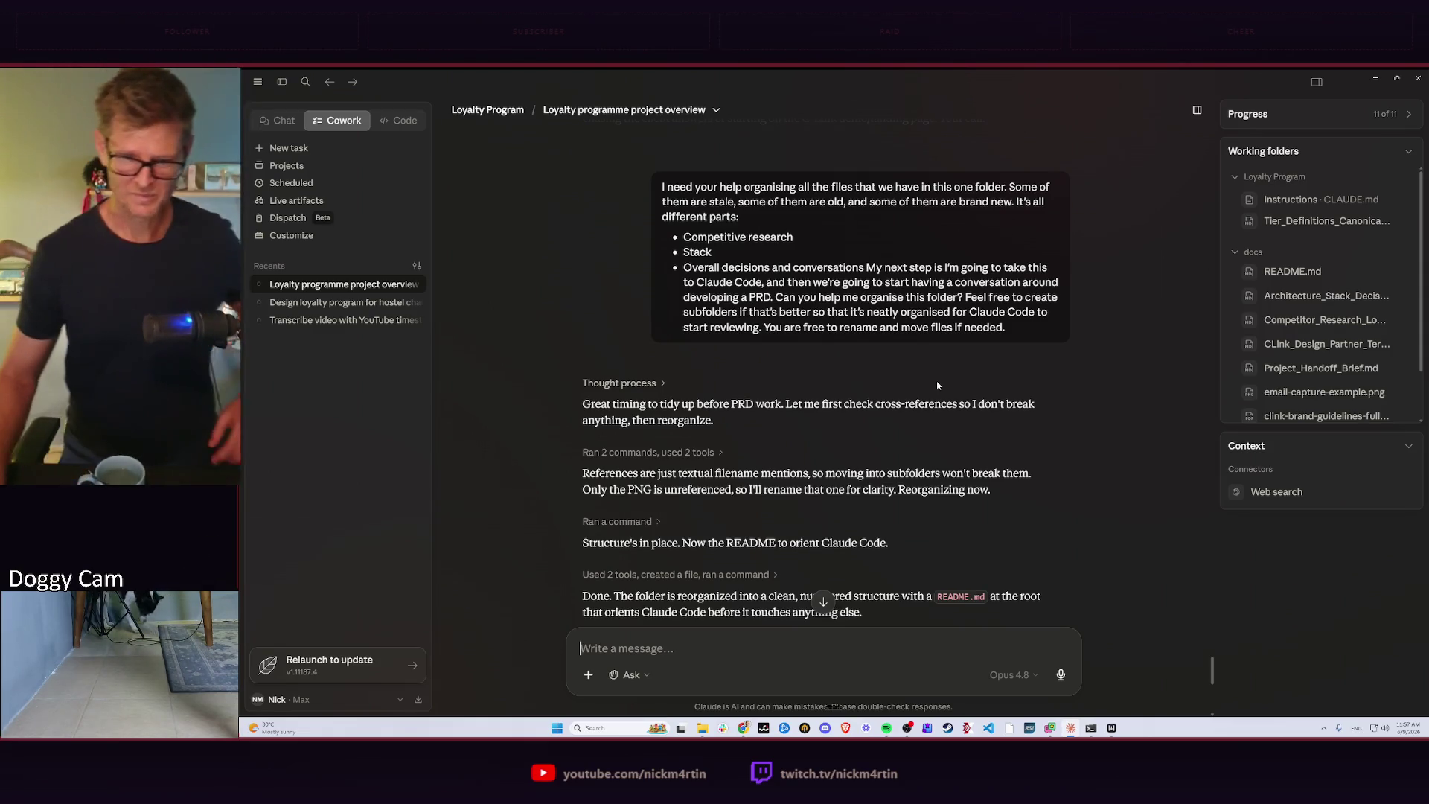
scroll(691, 440, "down", 1)
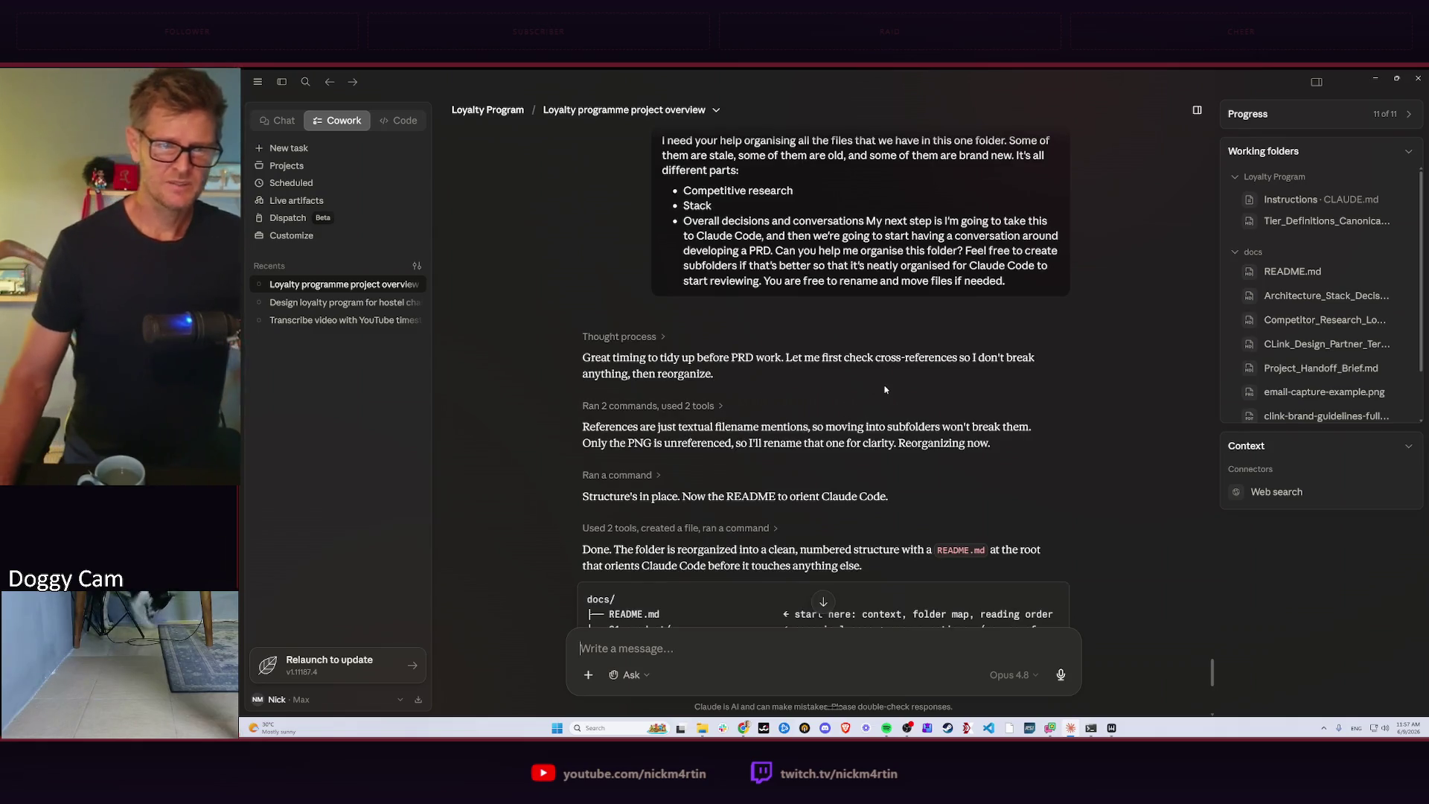
scroll(989, 379, "down", 1)
scroll(990, 379, "down", 1)
scroll(839, 351, "down", 2)
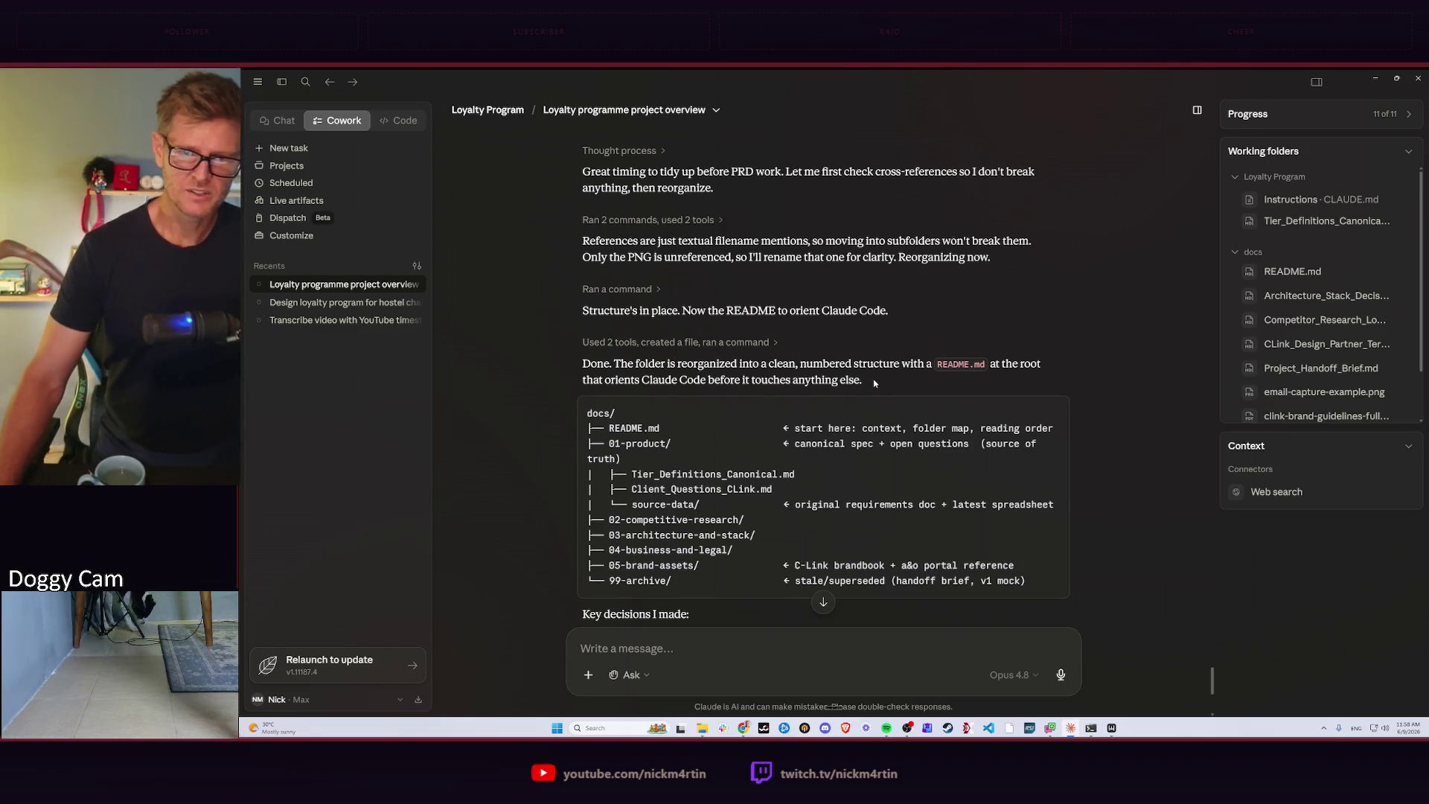
scroll(908, 366, "down", 2)
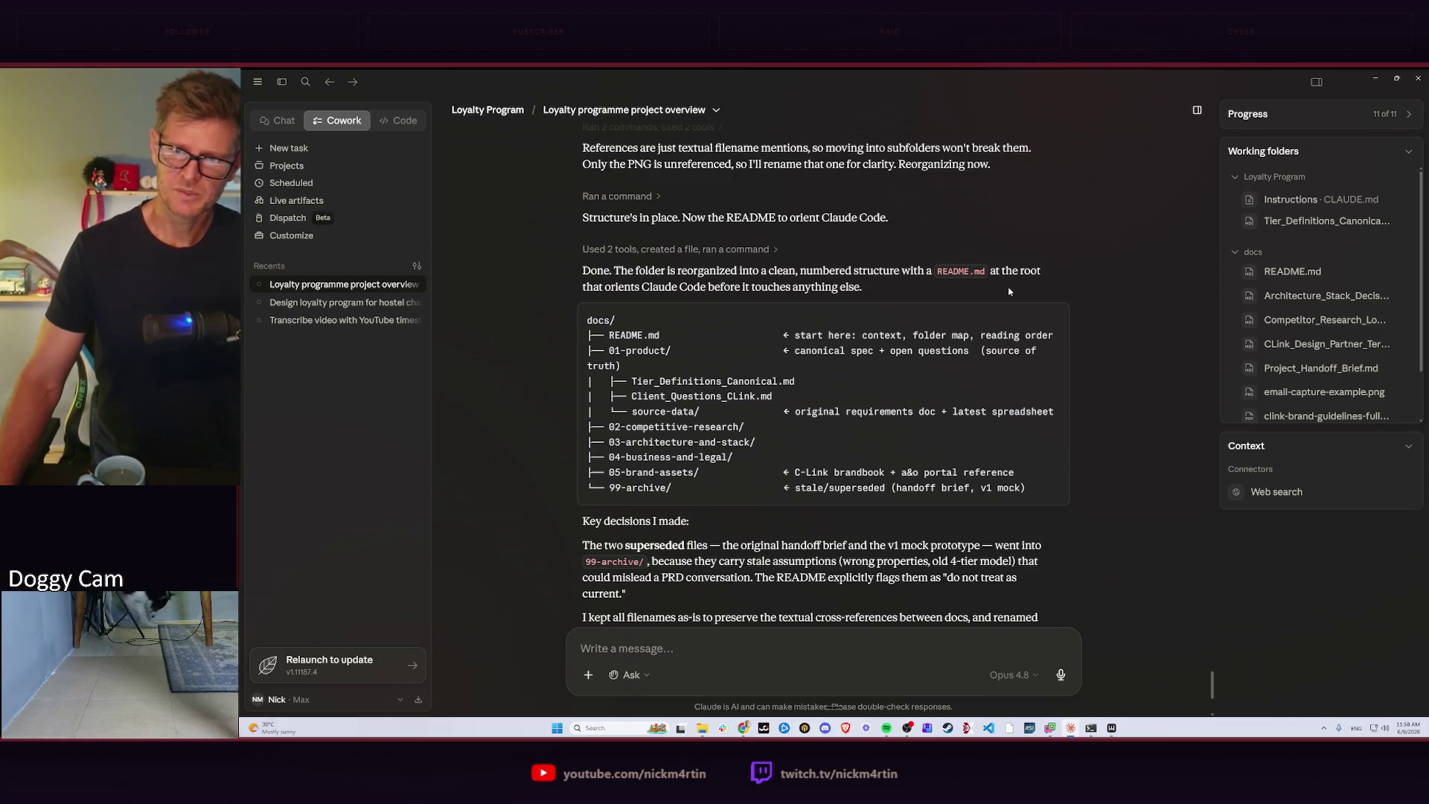
scroll(692, 313, "down", 1)
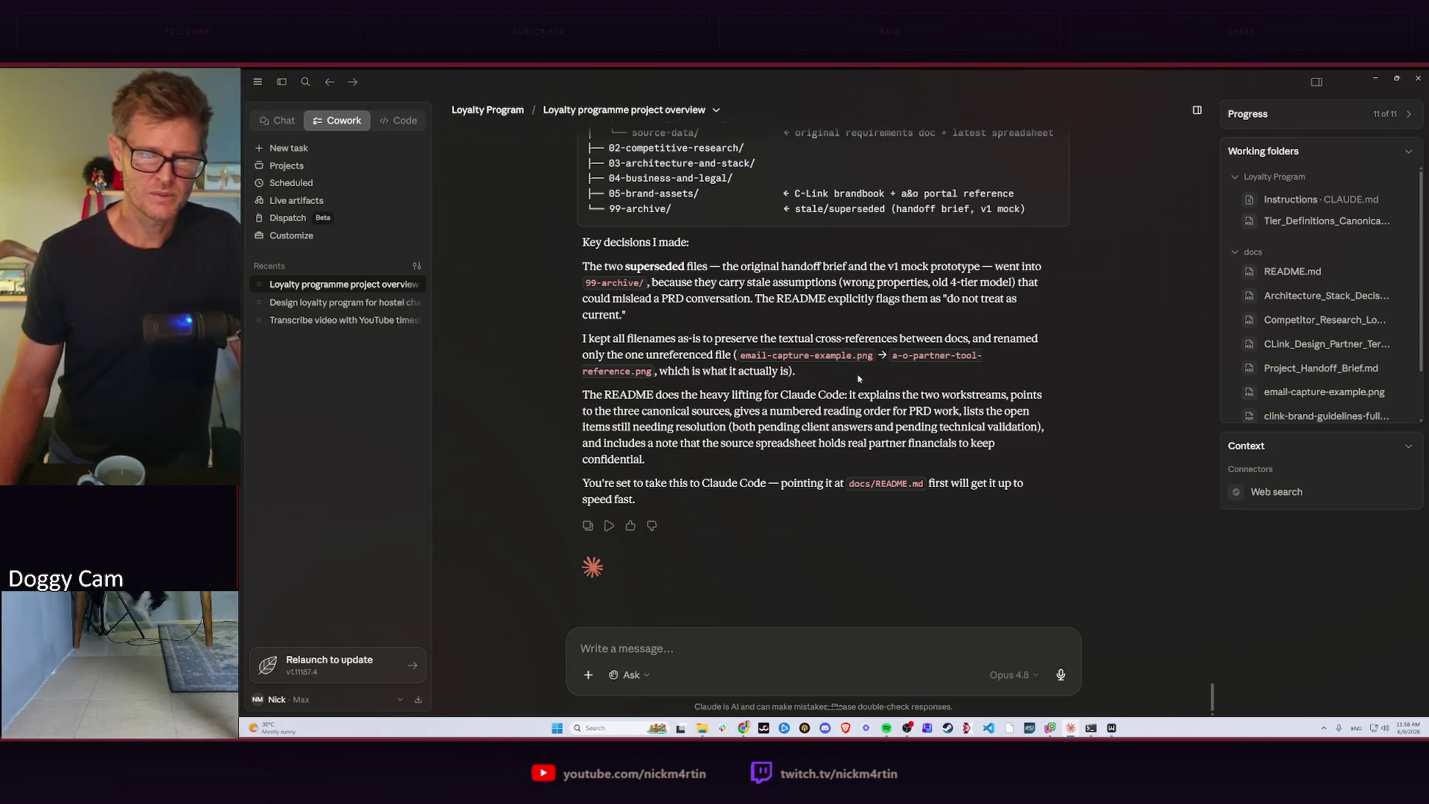
scroll(829, 384, "down", 1)
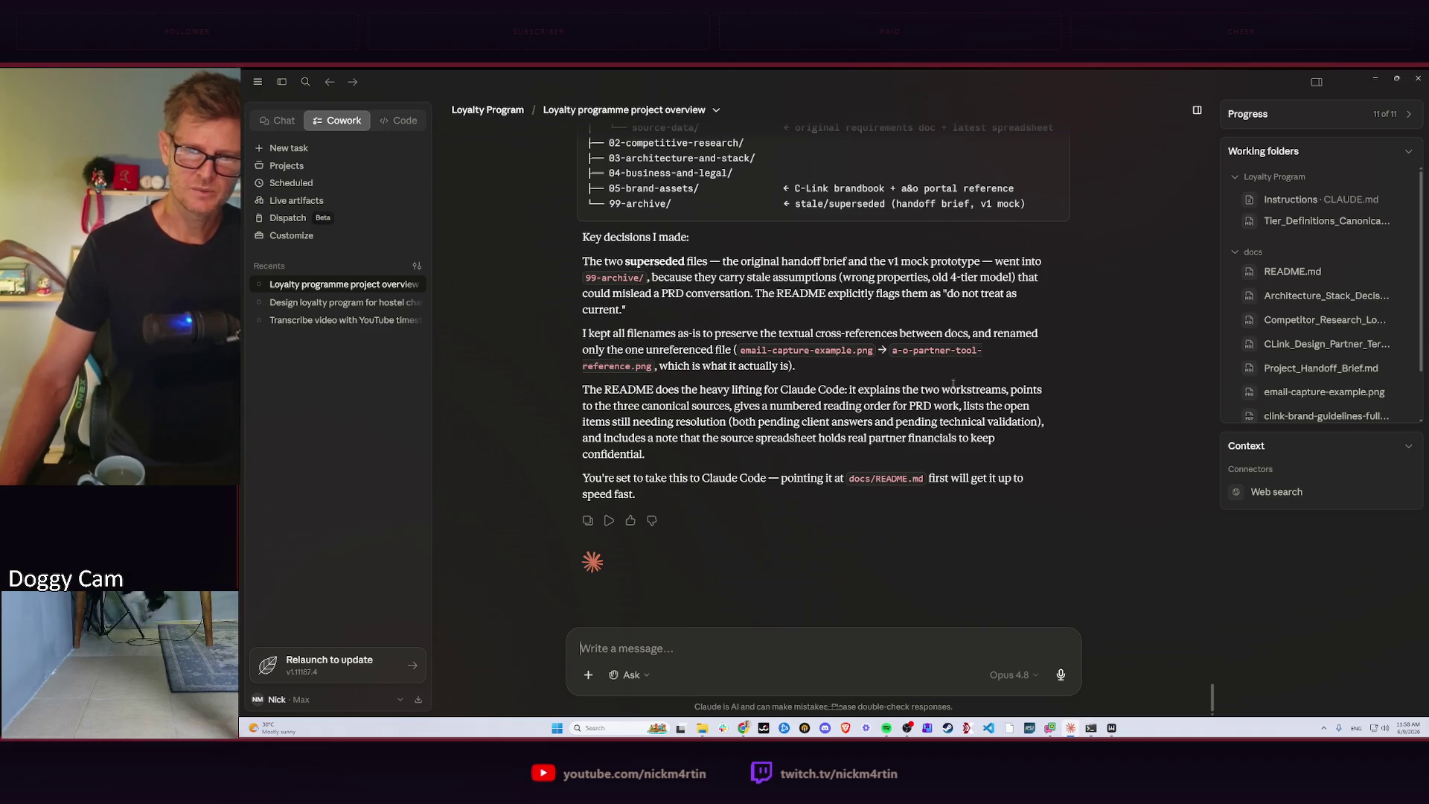
Widen the README preview, send a follow-up asking what else to cover for the future PRD, then switch windows.
left_click(1292, 271)
left_click_drag(935, 384, 835, 401)
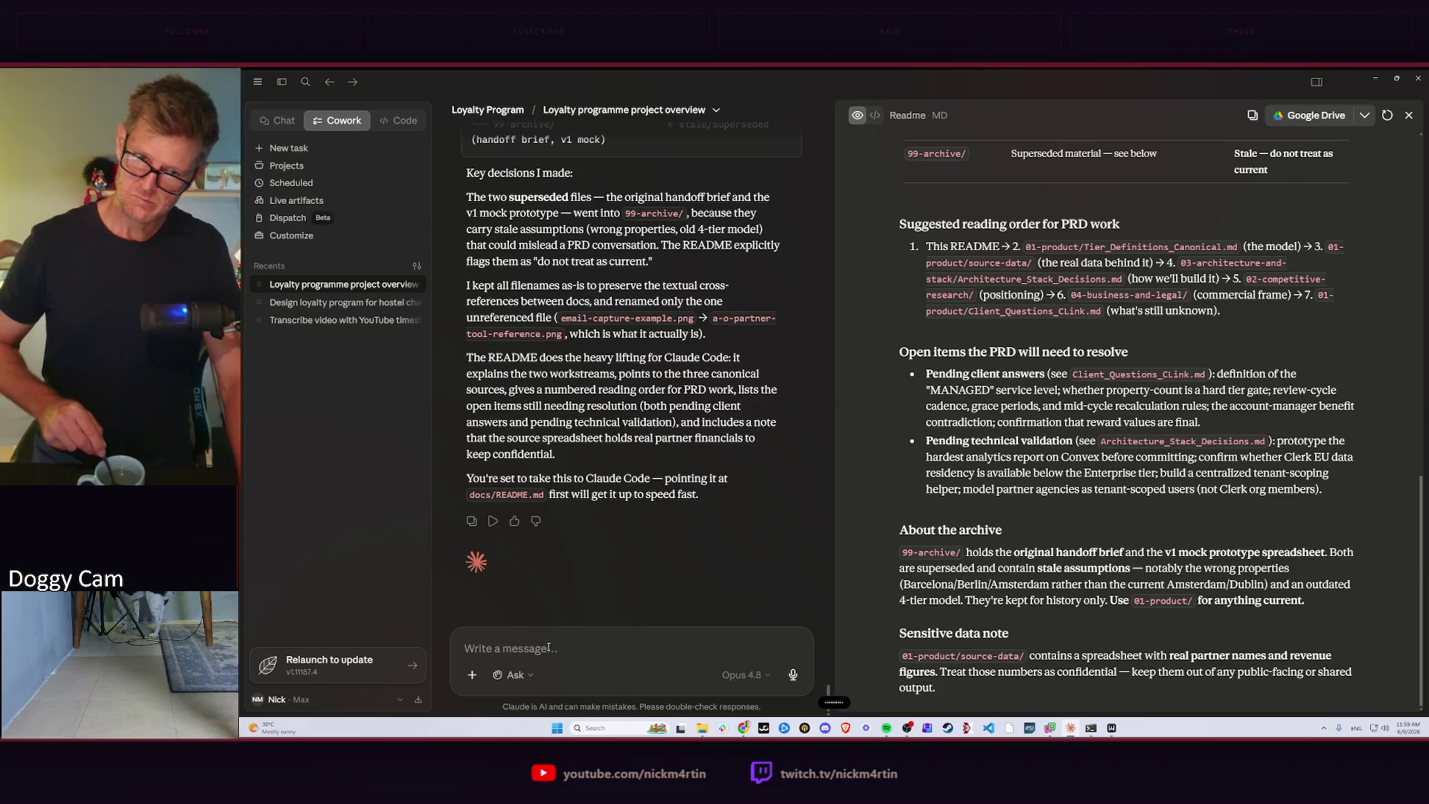
type("Is there anything else you can think of for this session that we should touch on? If there is, feel free to ask me any questions that might be helpful for the future PRD.")
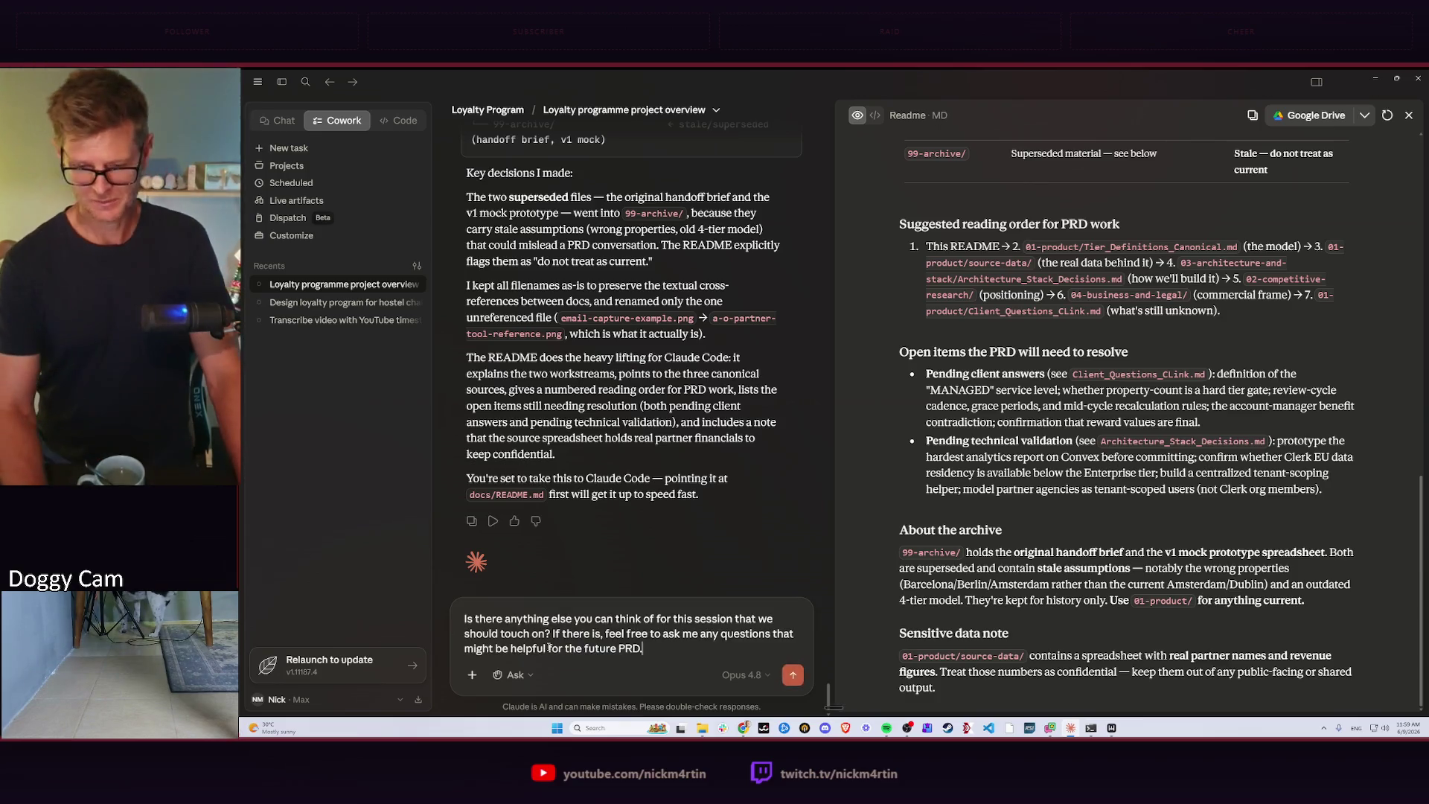
key("Return")
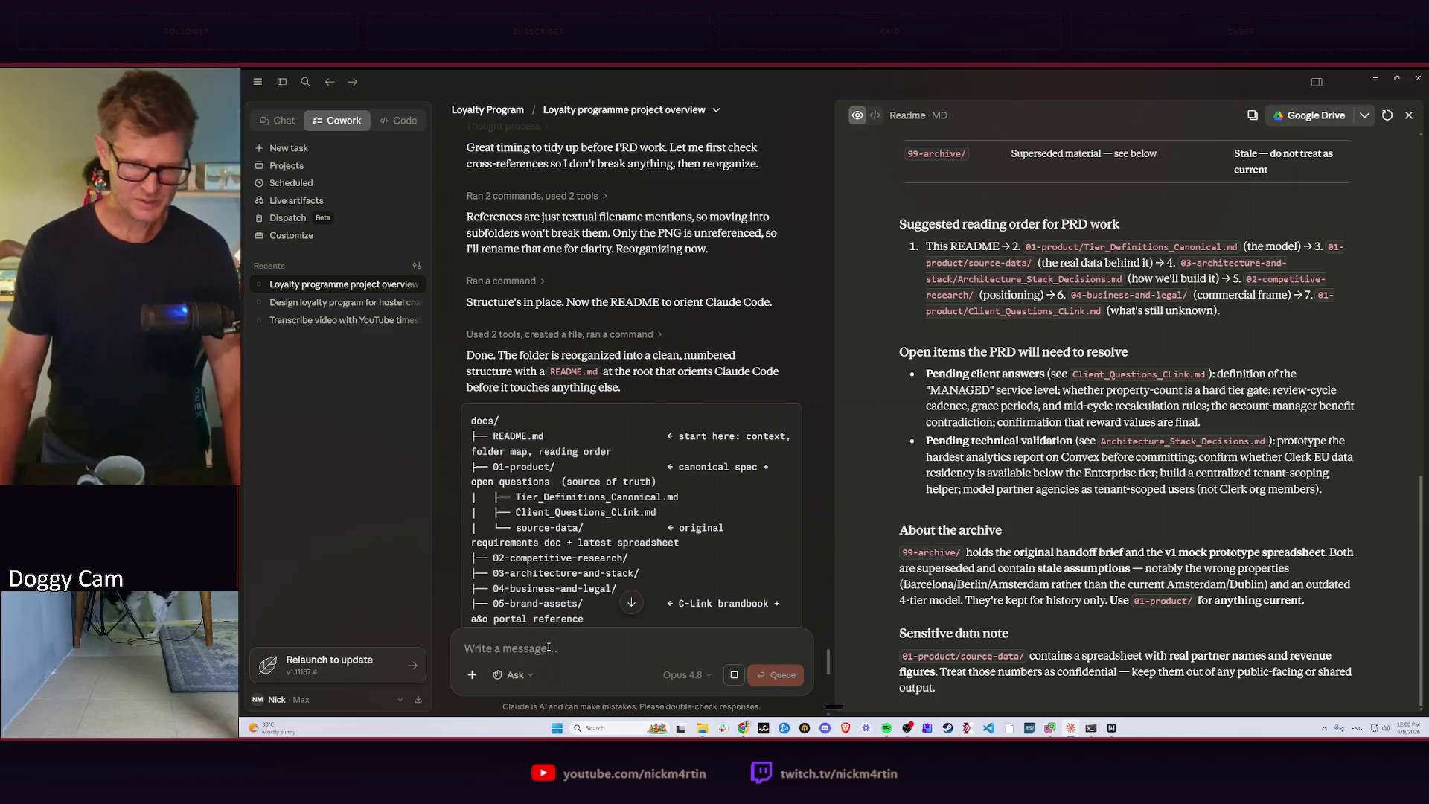
key("alt+Tab")
key("alt+Tab")
key("alt+Tab")
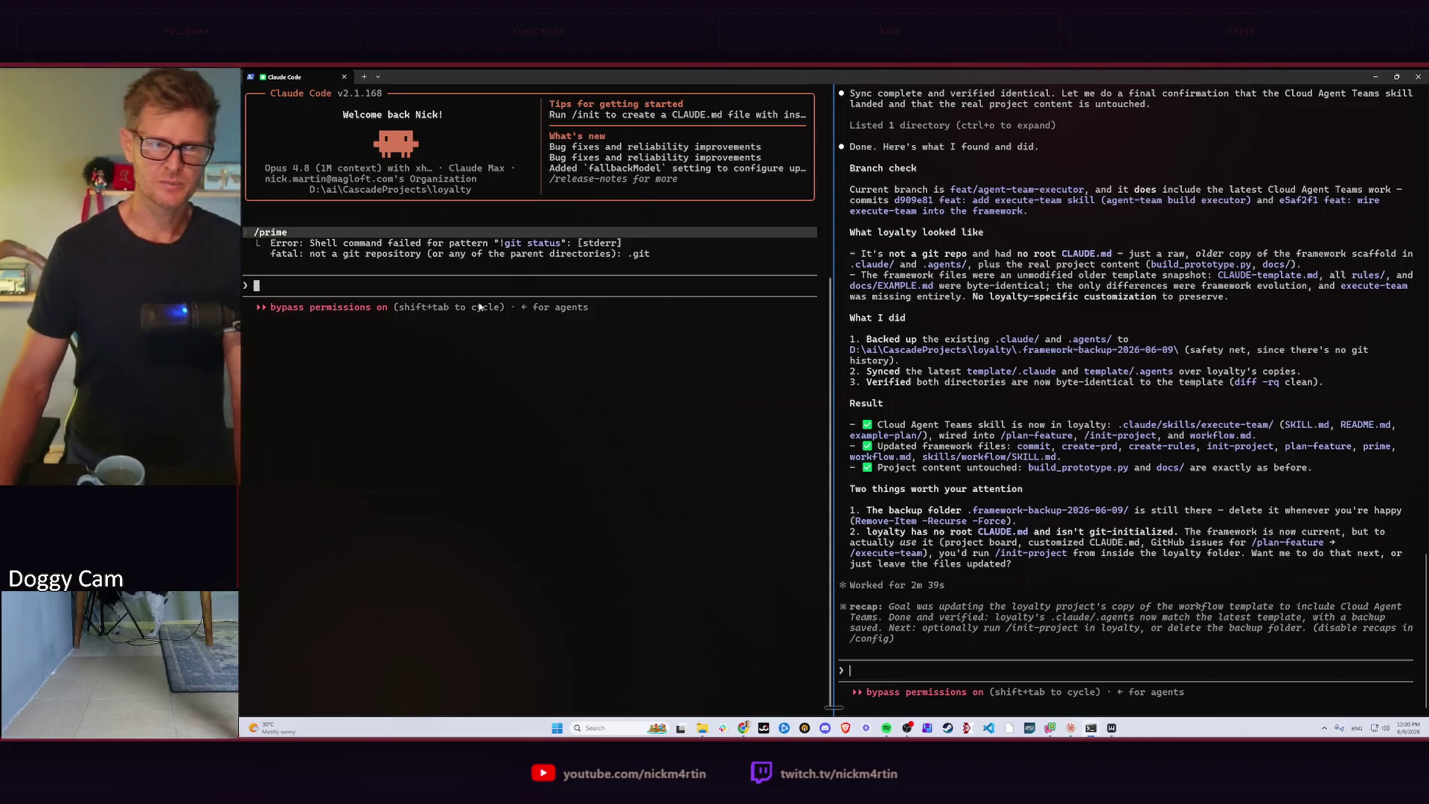
type("/usage")
Run /usage in Claude Code to view session limits, then return to the Claude desktop app.
key("Return")
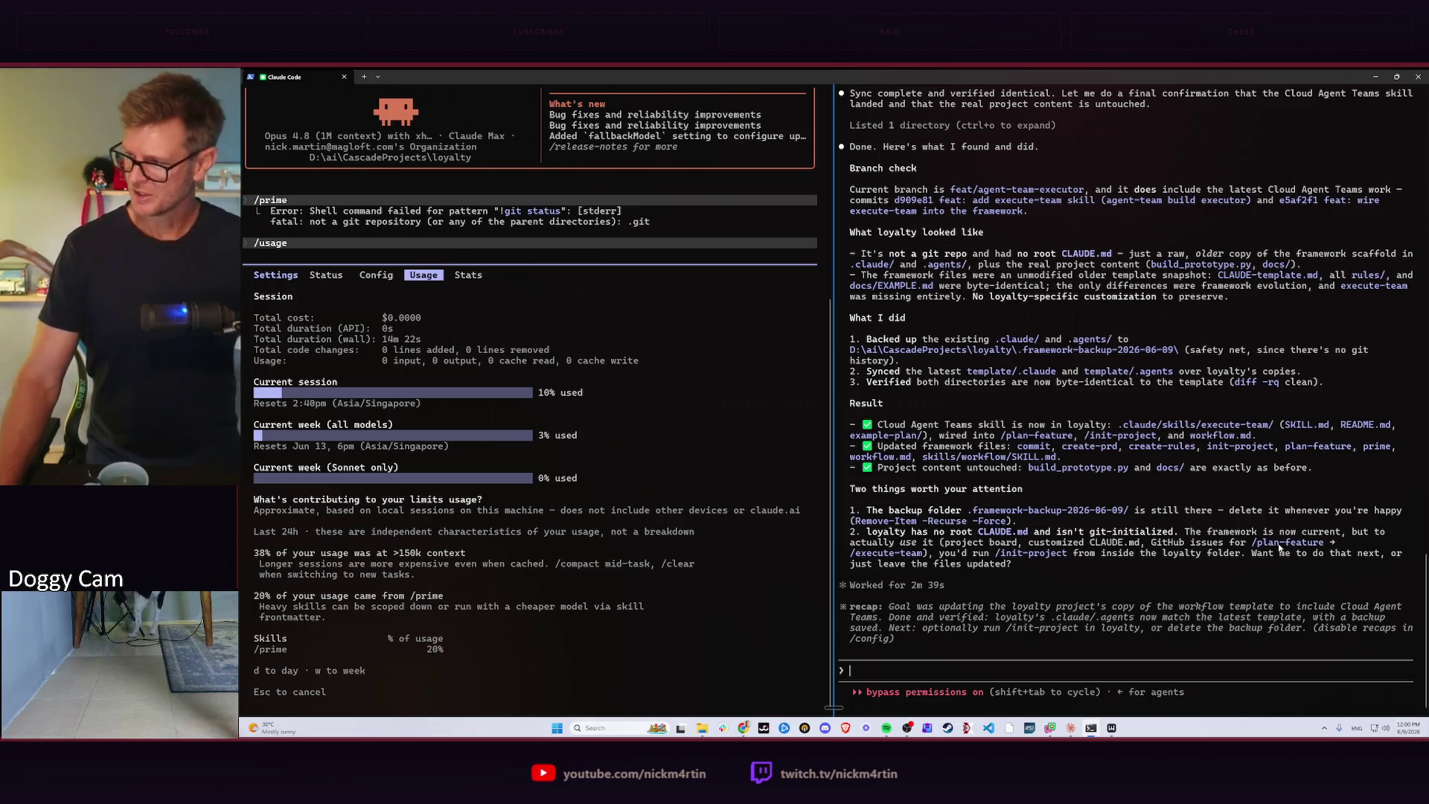
key("alt+Tab")
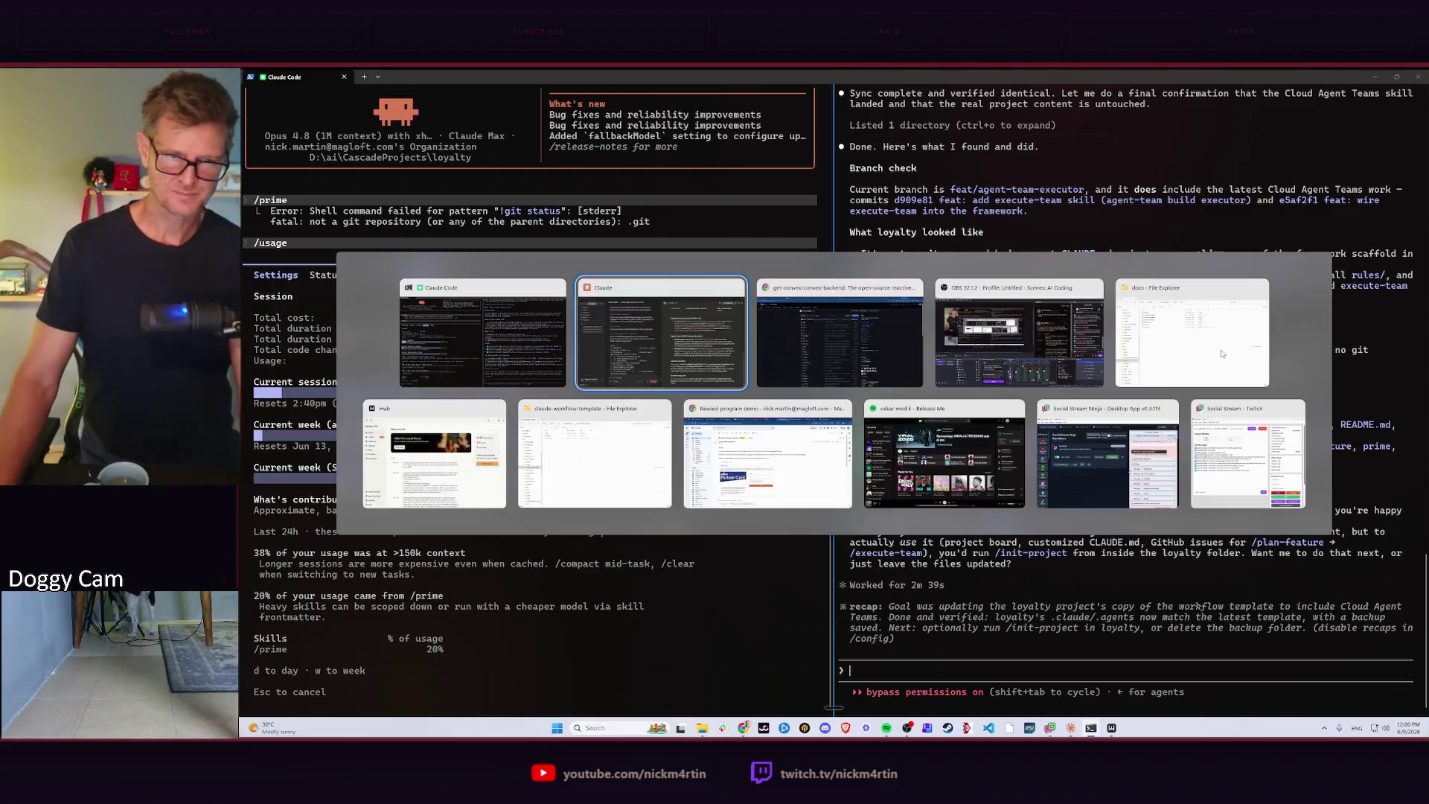
left_click(816, 332)
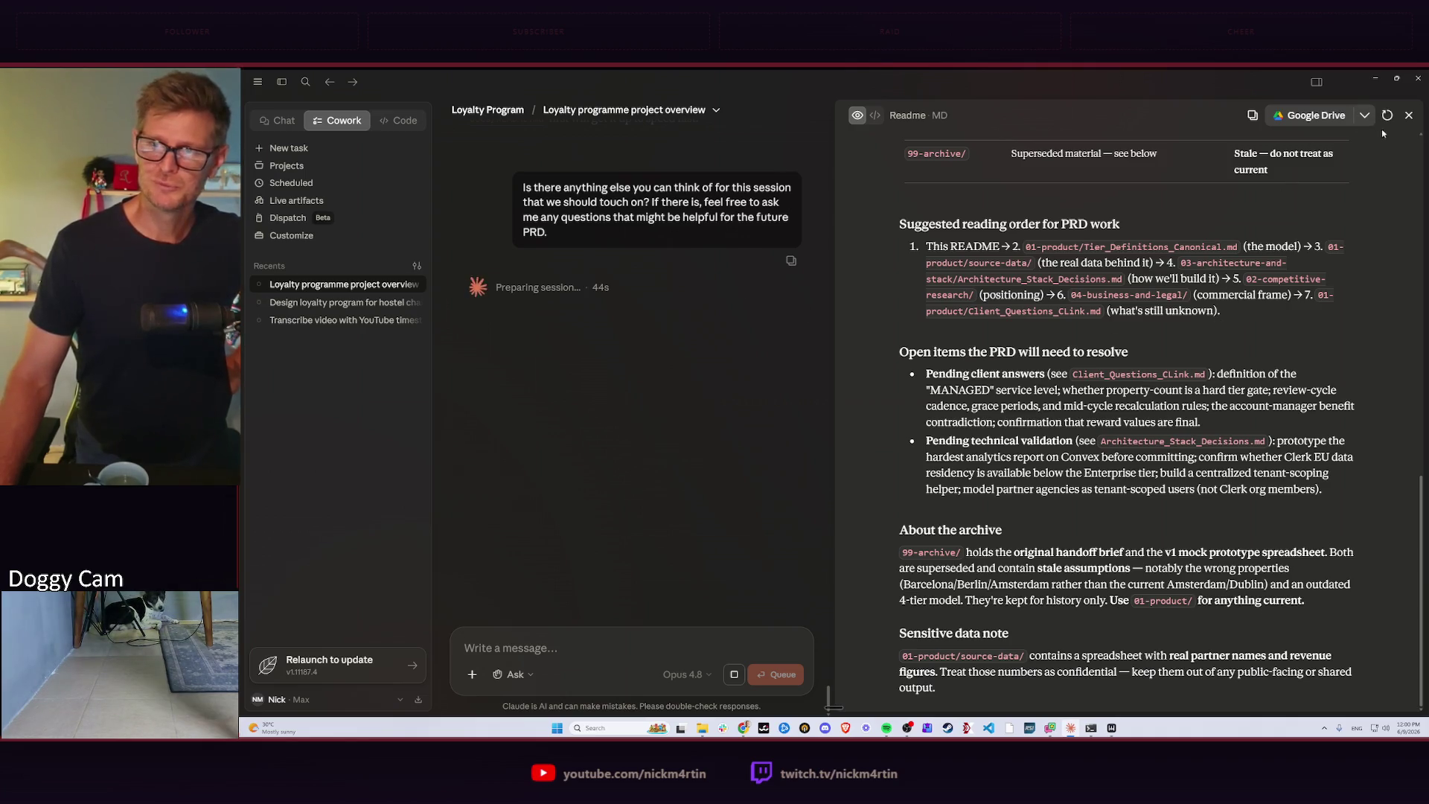
Close the README preview and bring the docs File Explorer window forward.
left_click(1409, 117)
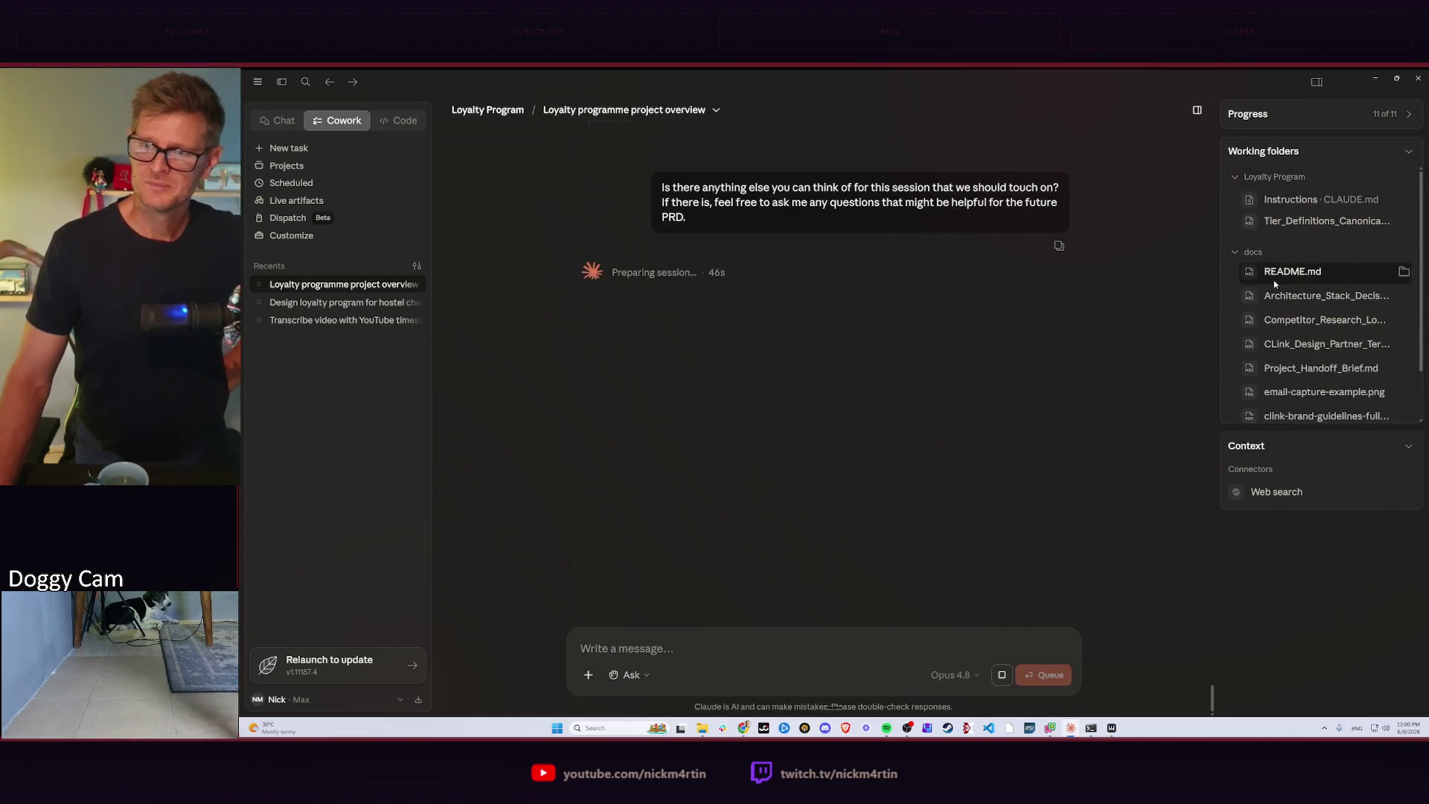
scroll(1299, 347, "down", 2)
scroll(1299, 344, "up", 2)
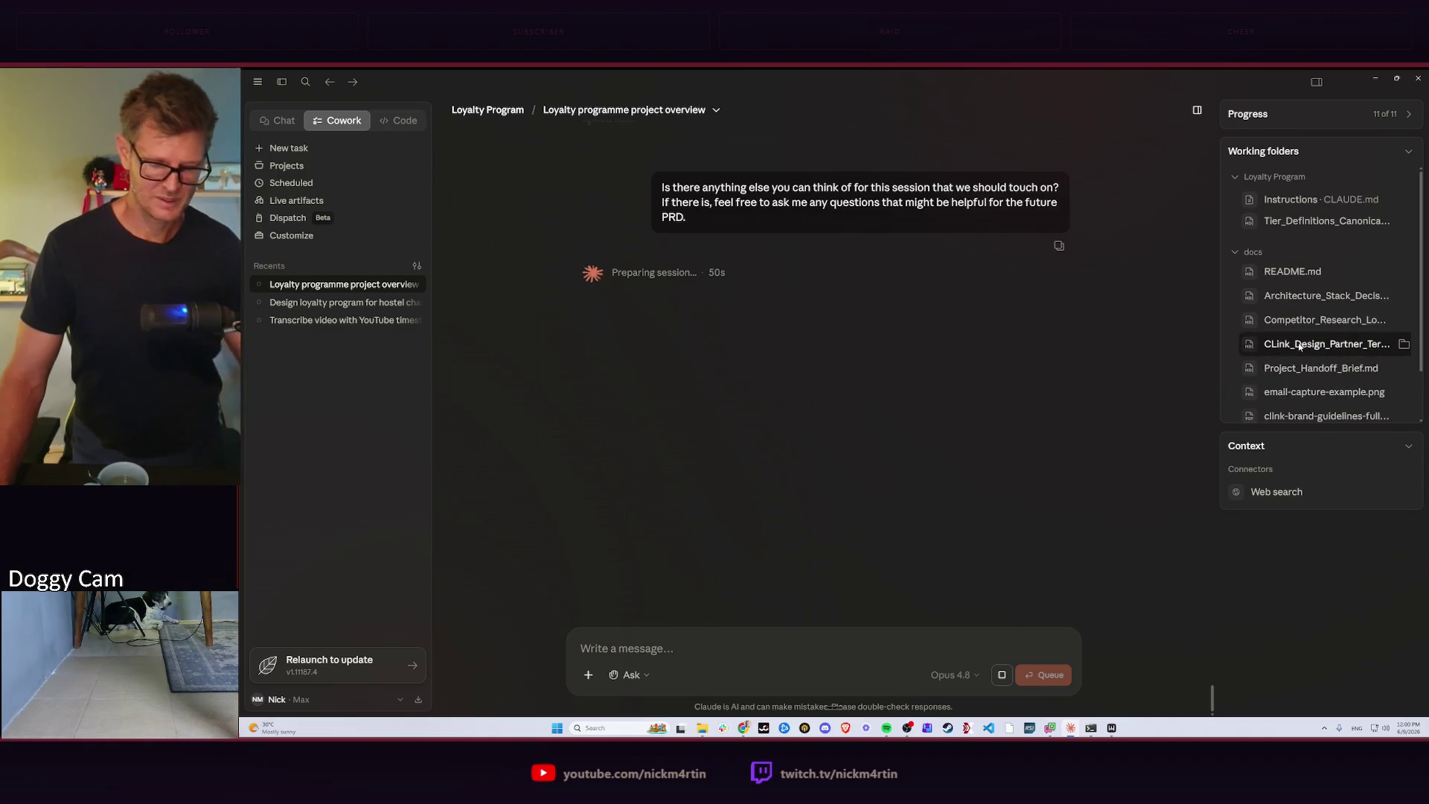
key("alt+Tab")
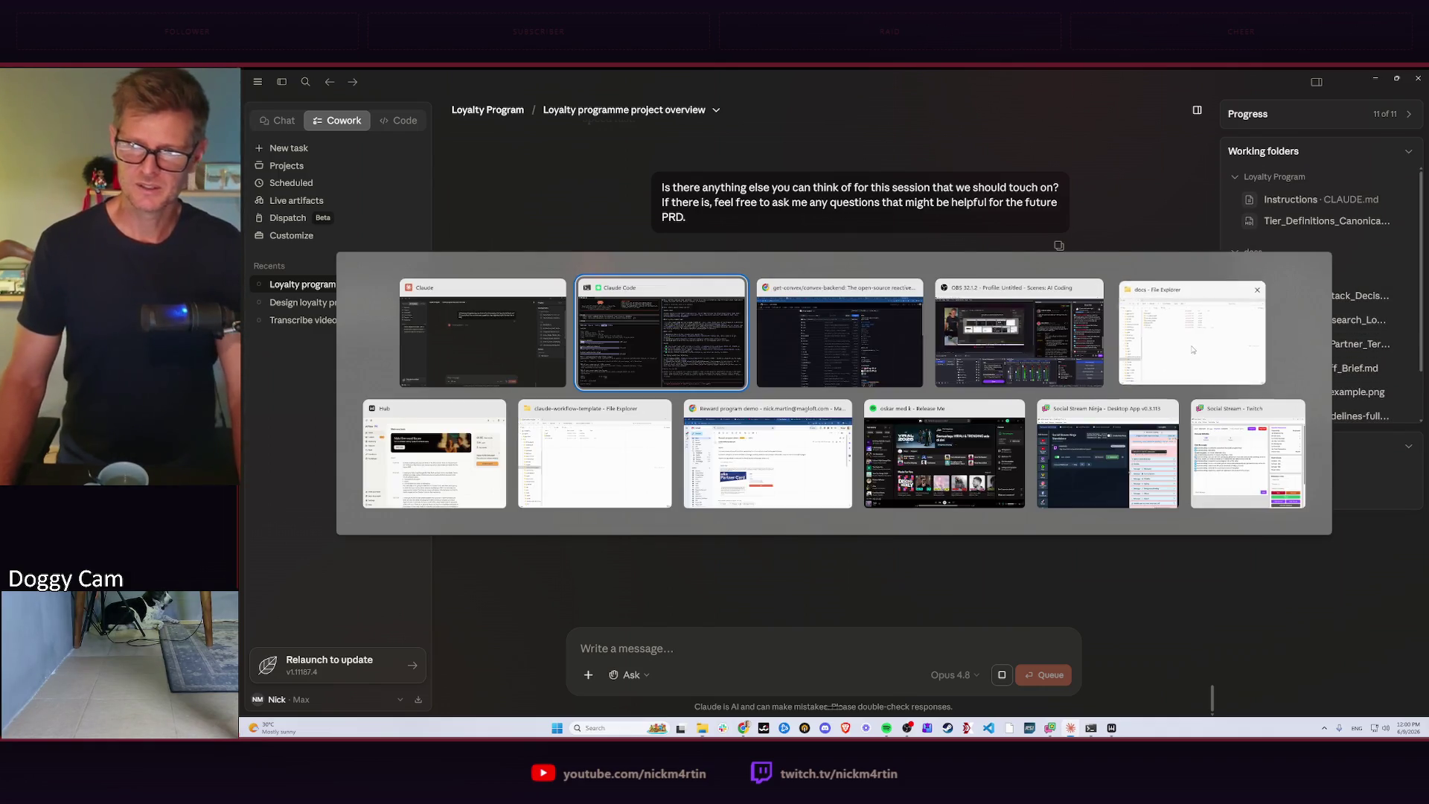
left_click(1191, 350)
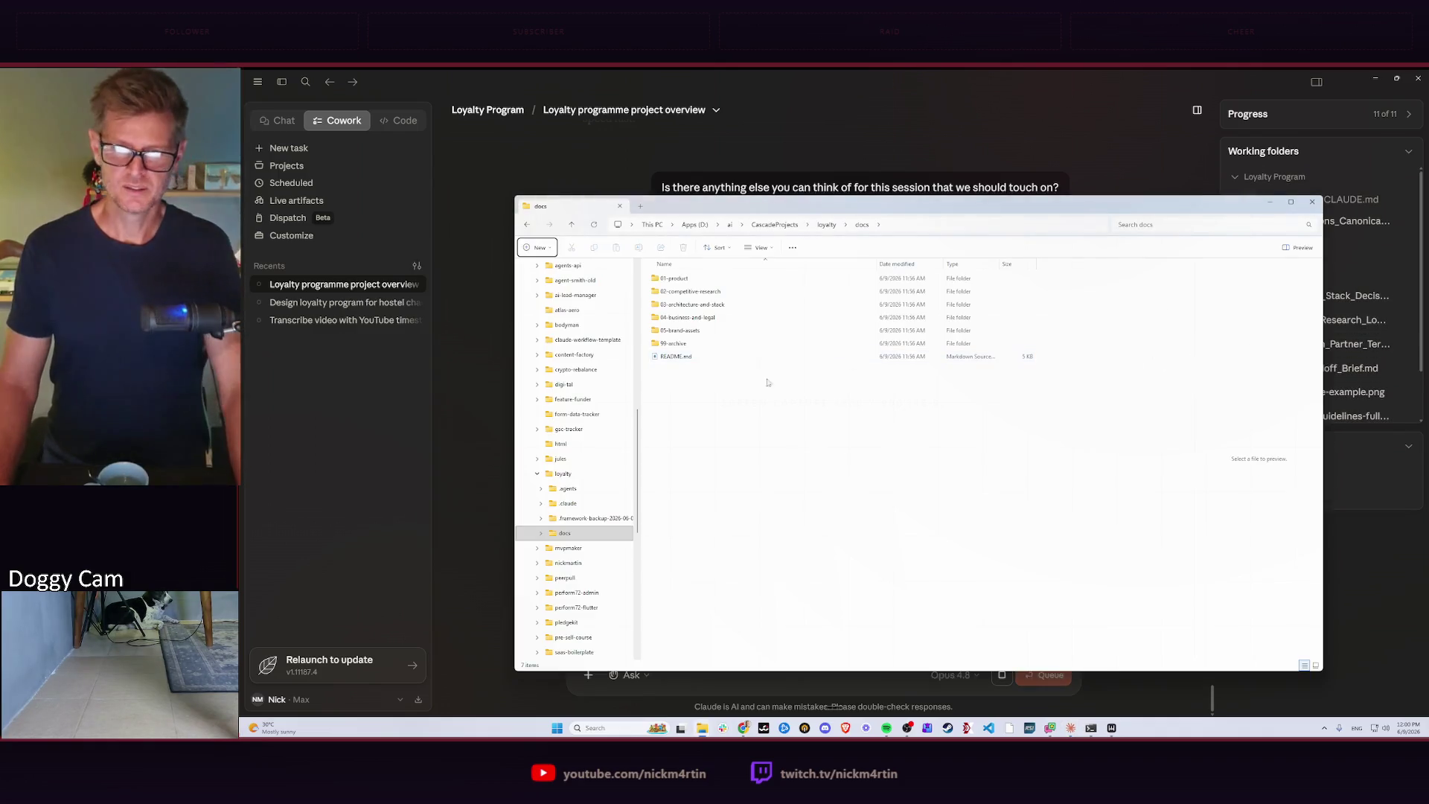
Inspect 01-product and its source-data folder, checking full filenames, then return to docs.
double_click(675, 278)
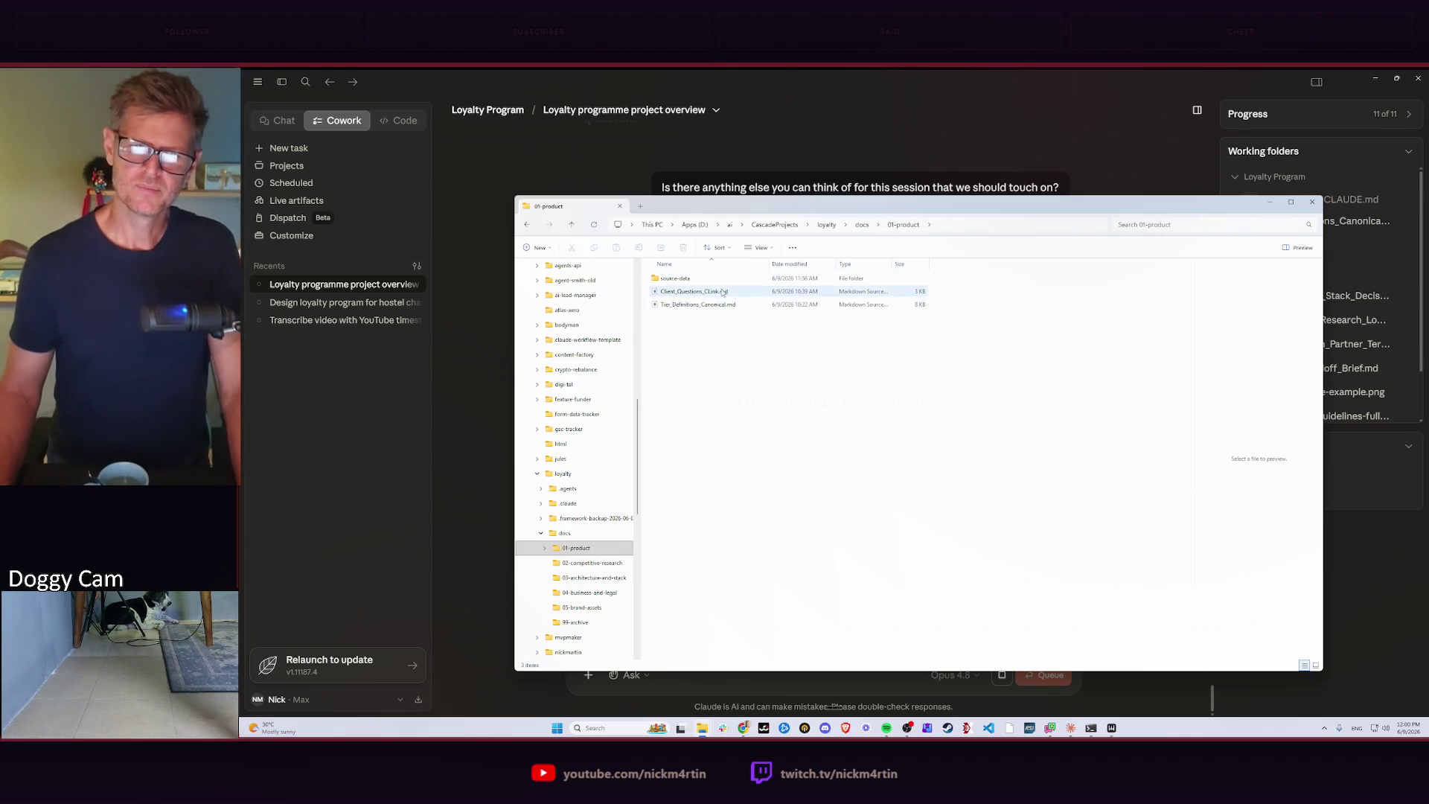
double_click(686, 278)
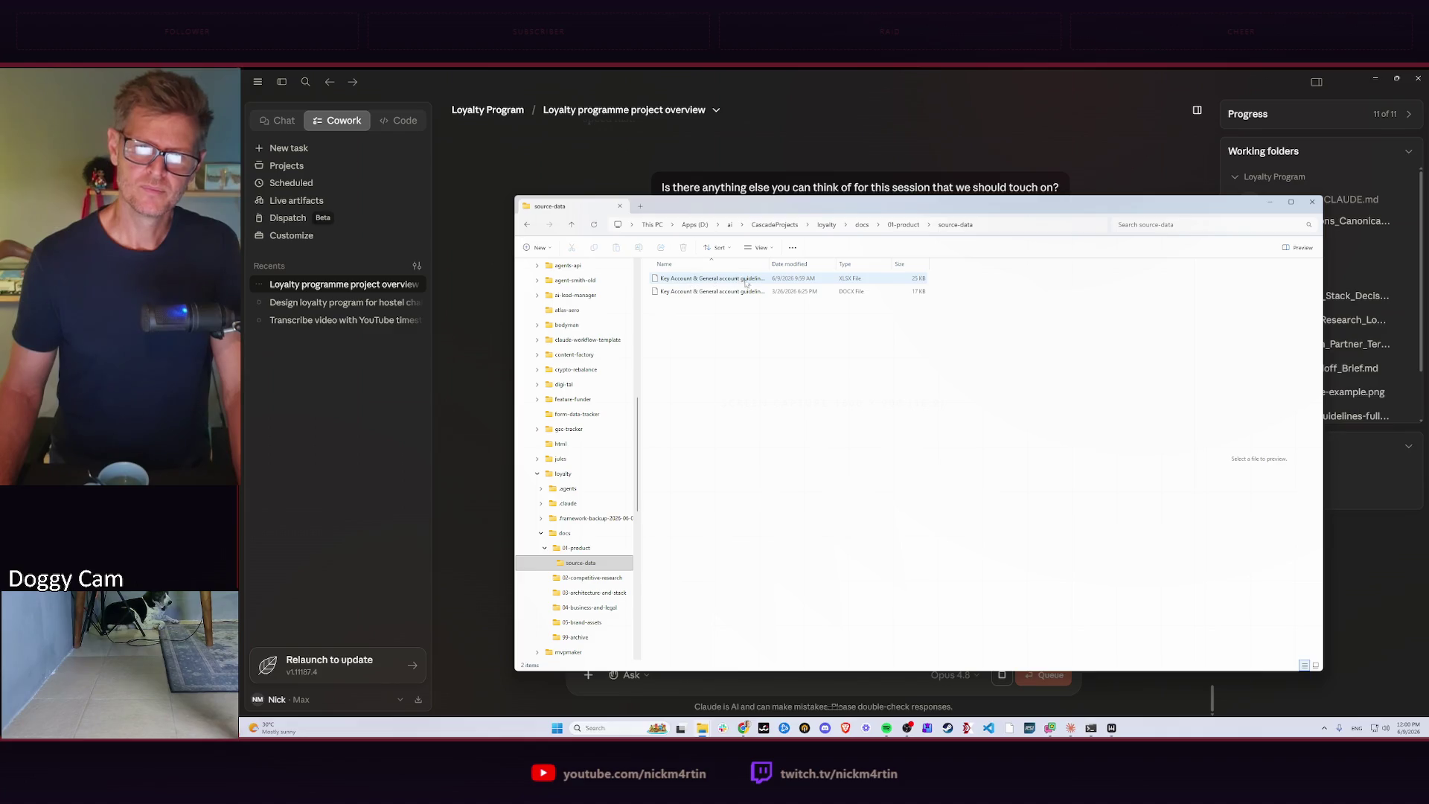
left_click_drag(770, 262, 911, 257)
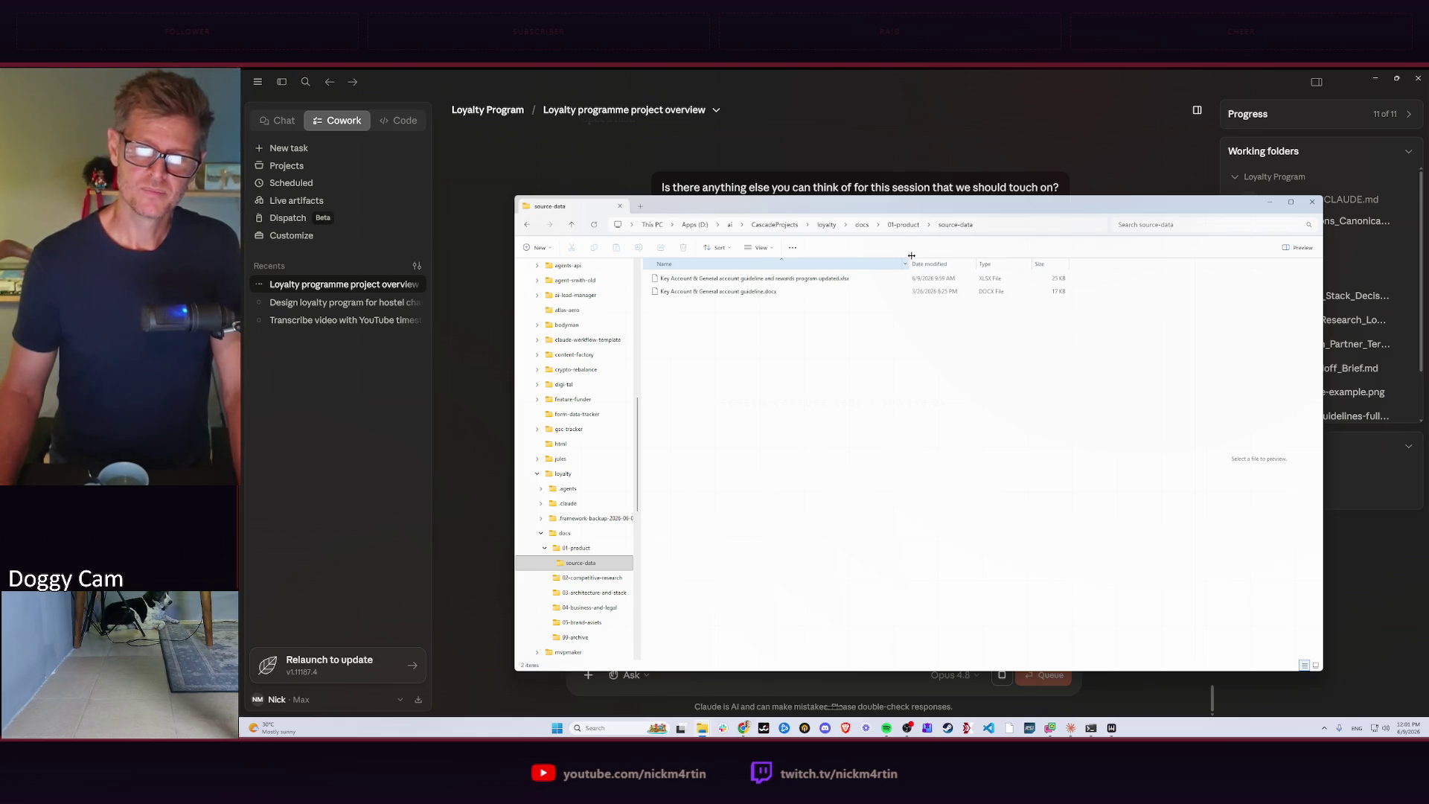
left_click_drag(911, 256, 796, 259)
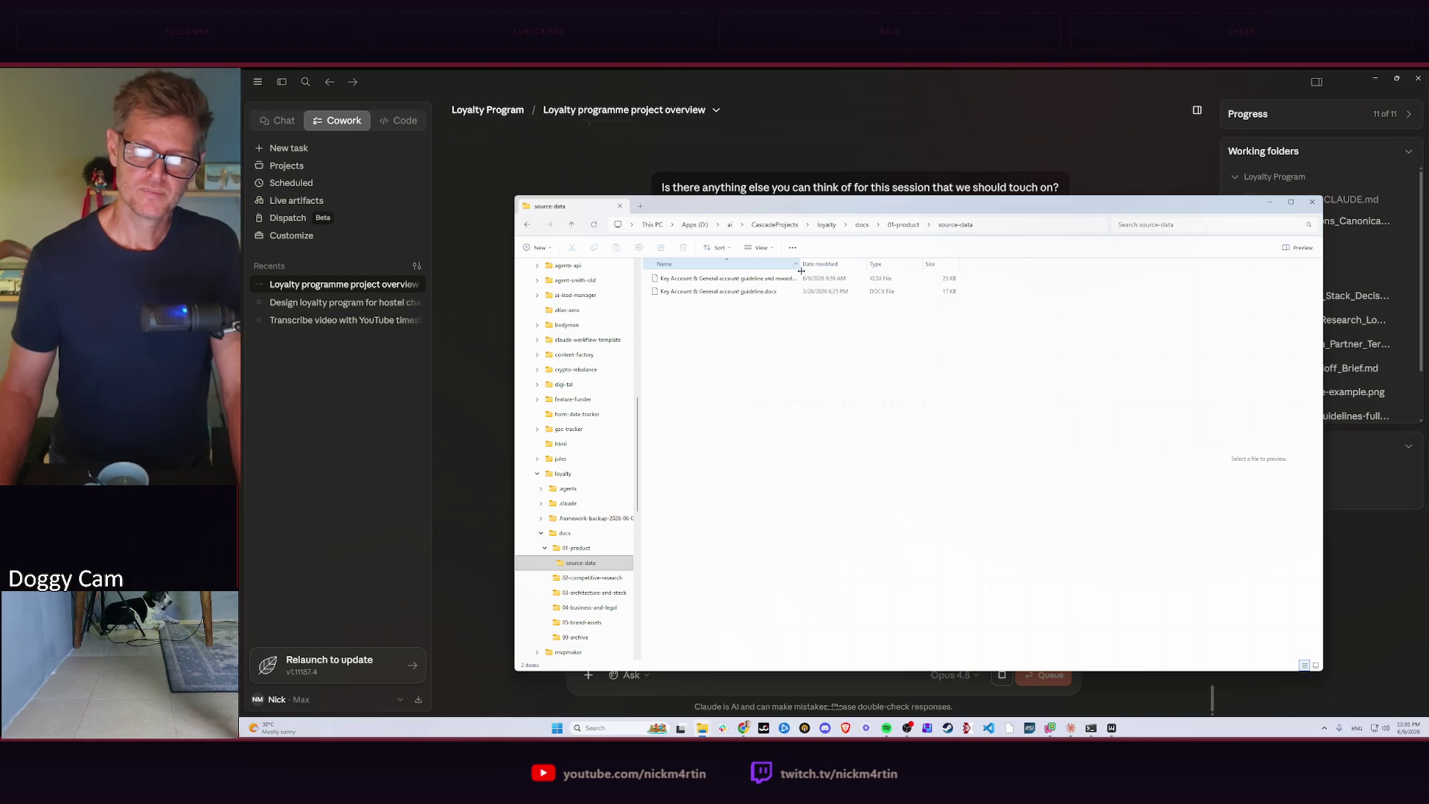
left_click(900, 225)
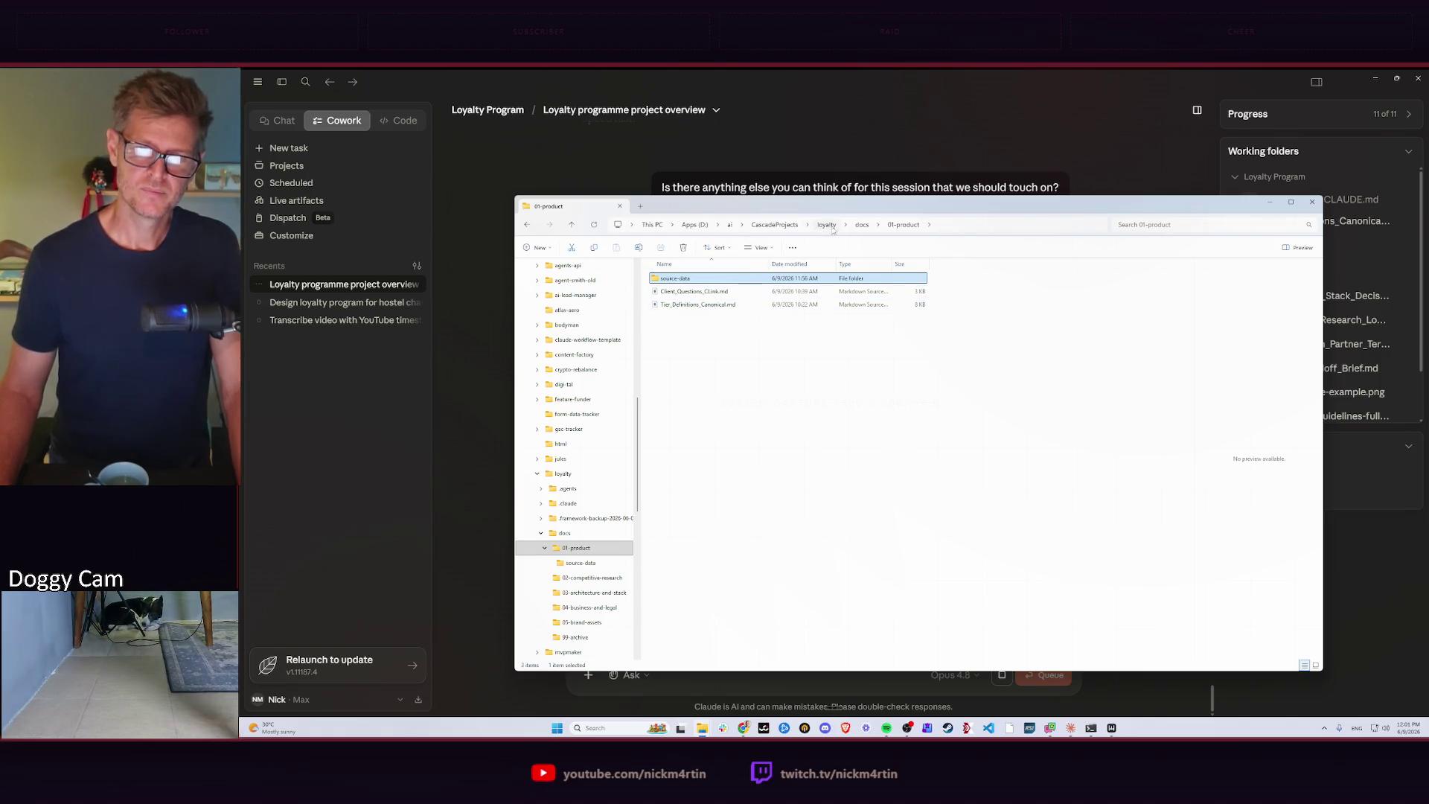
left_click(862, 225)
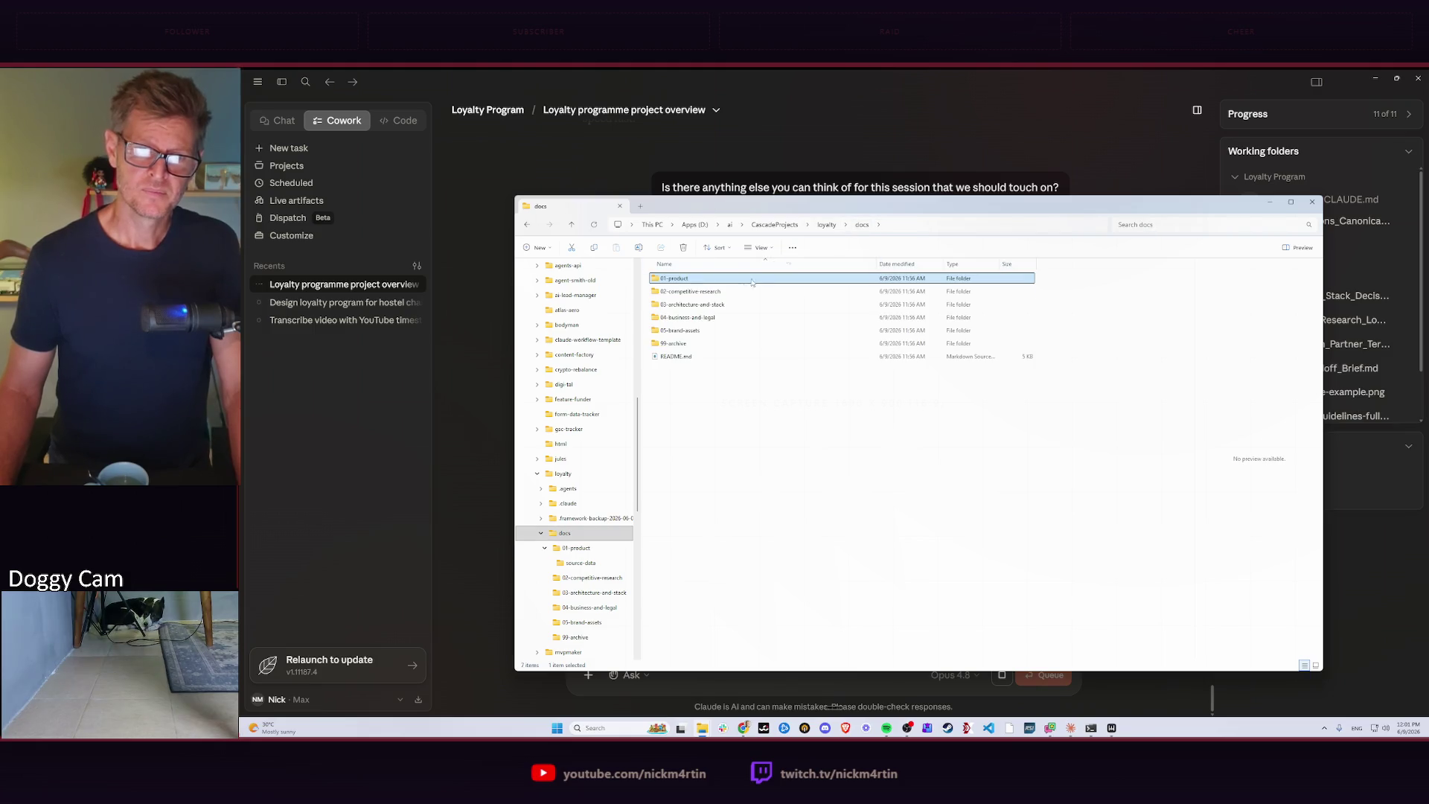
Check the contents of 02-competitive-research, 03-architecture-and-stack and 05-brand-assets.
double_click(701, 291)
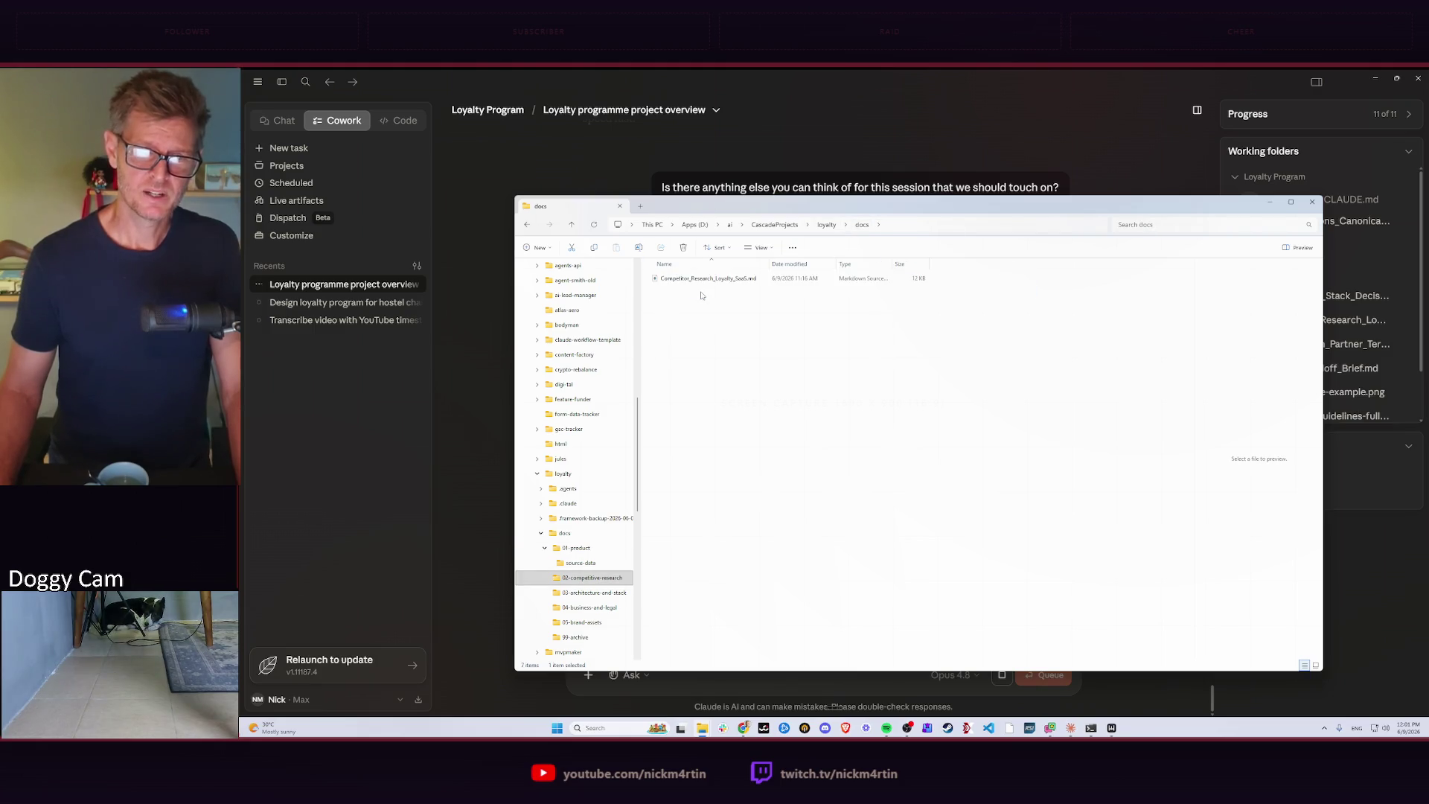
left_click(862, 224)
double_click(693, 305)
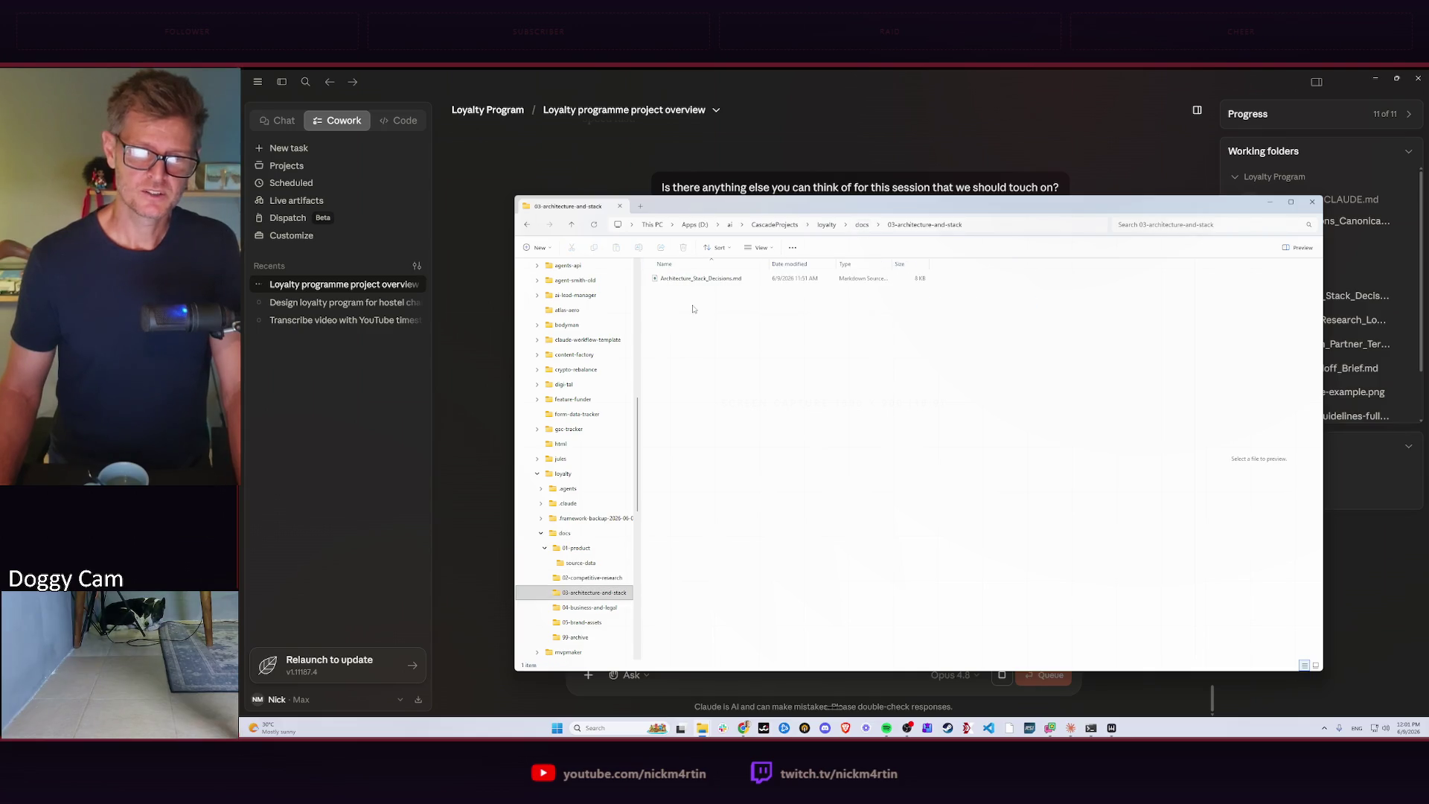
left_click(862, 226)
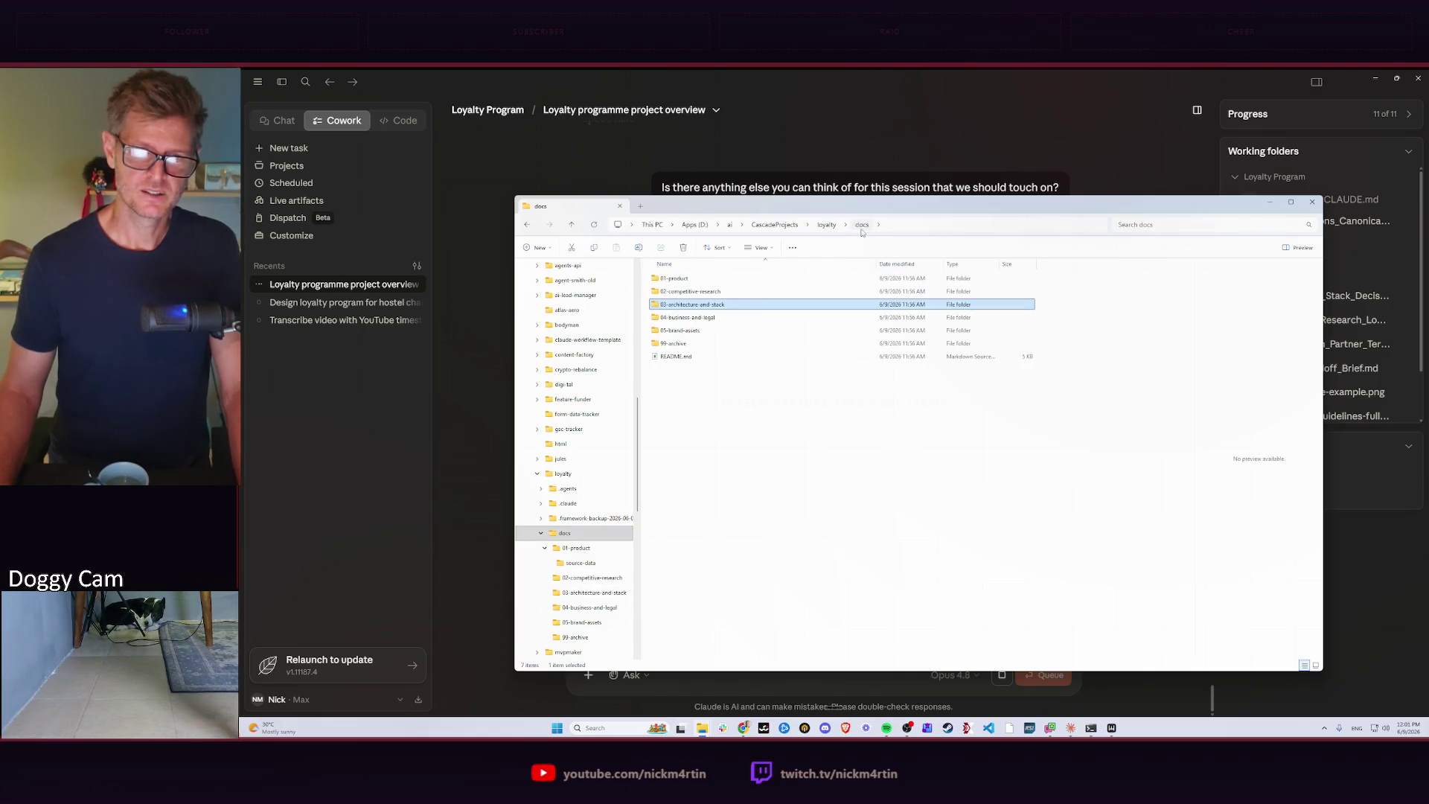
double_click(695, 331)
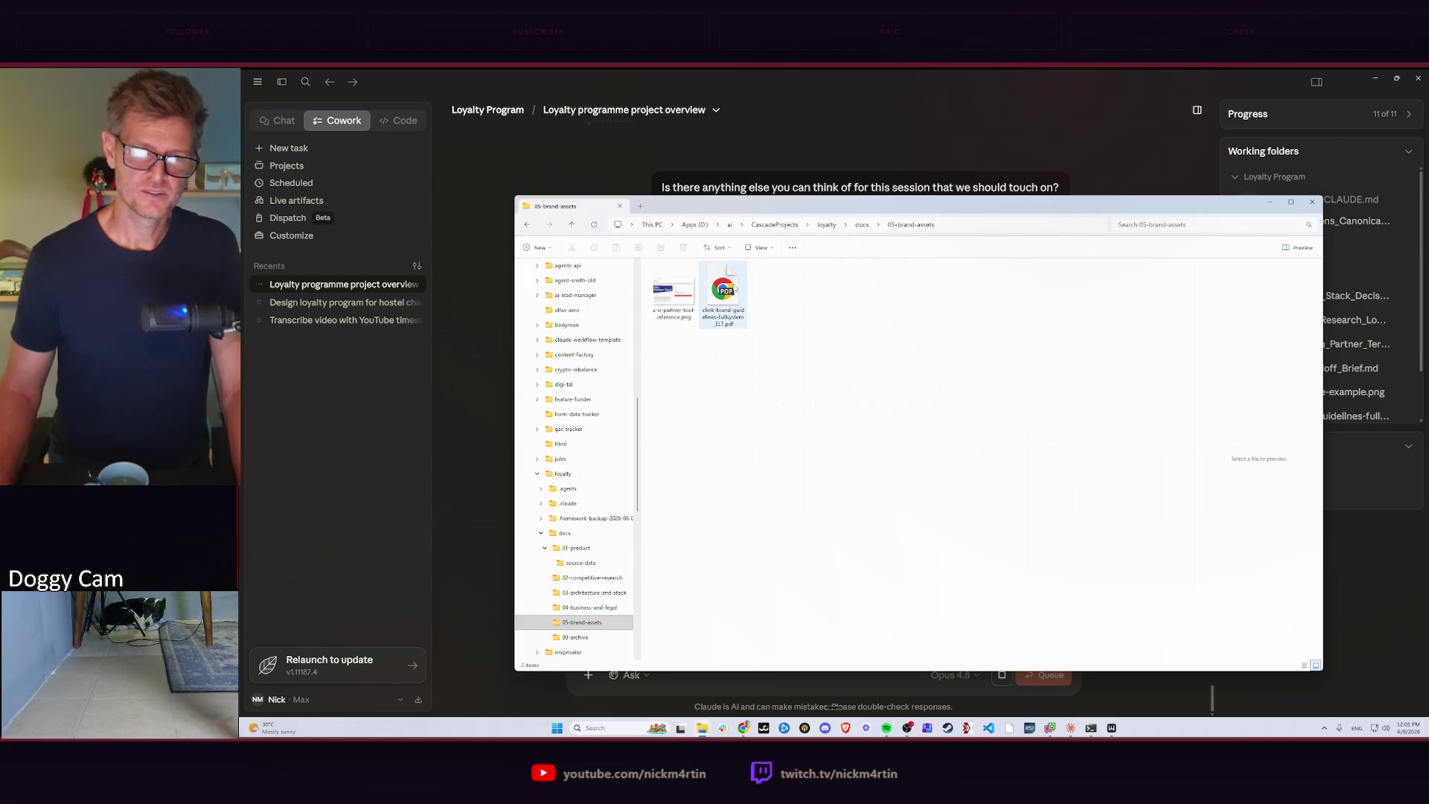
left_click(862, 226)
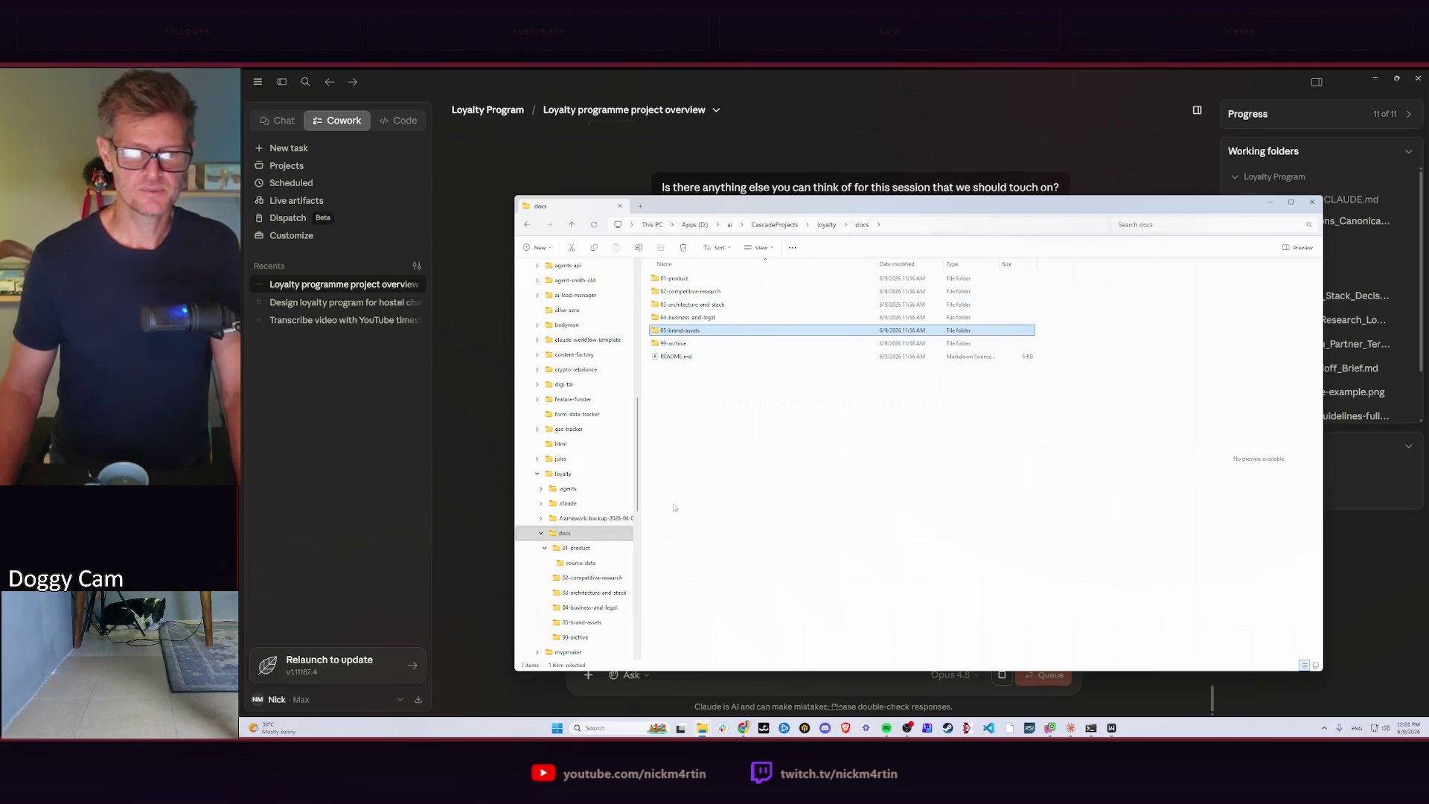
Select the .framework-backup-2026-06-09 folder in loyalty and bring up its actions.
left_click(595, 519)
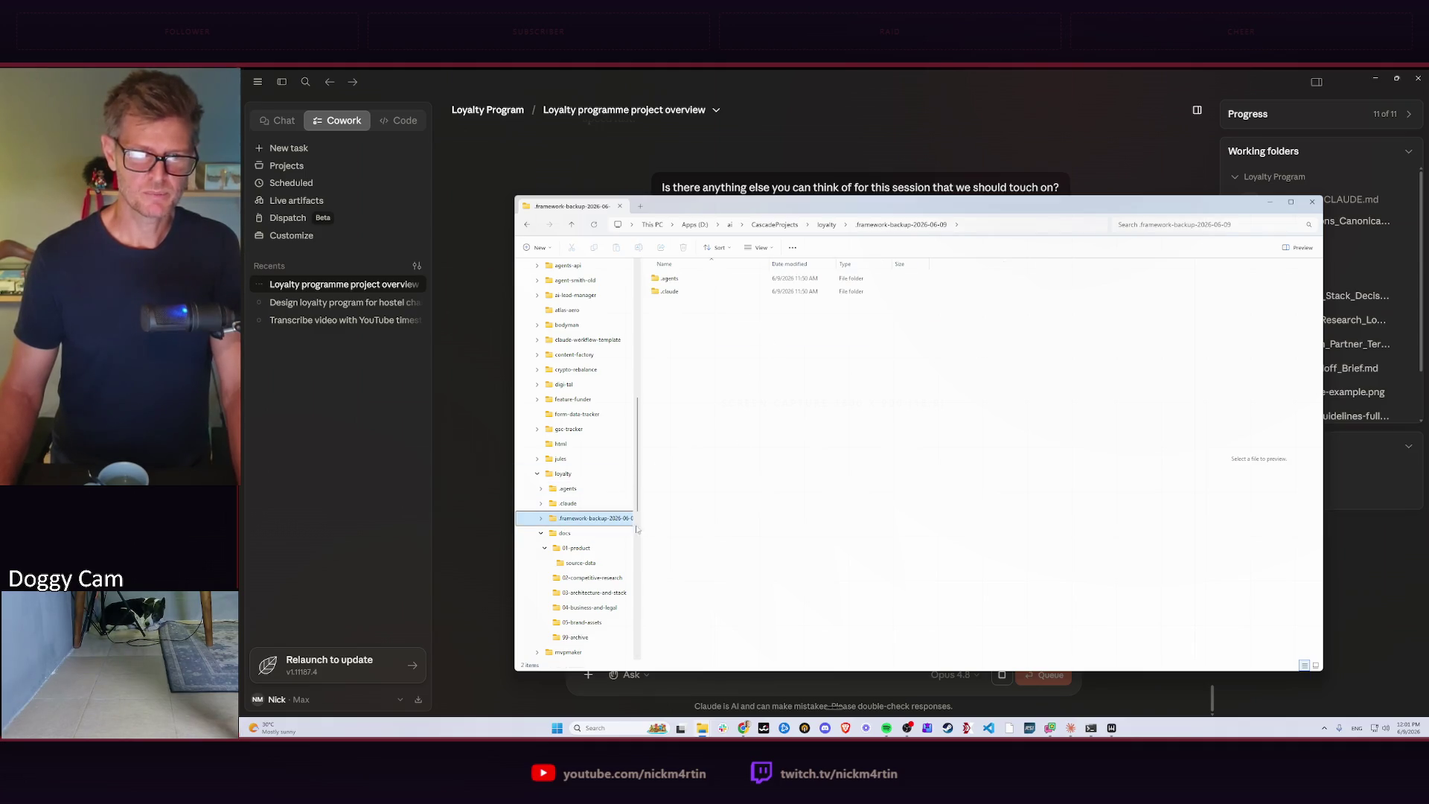
right_click(593, 520)
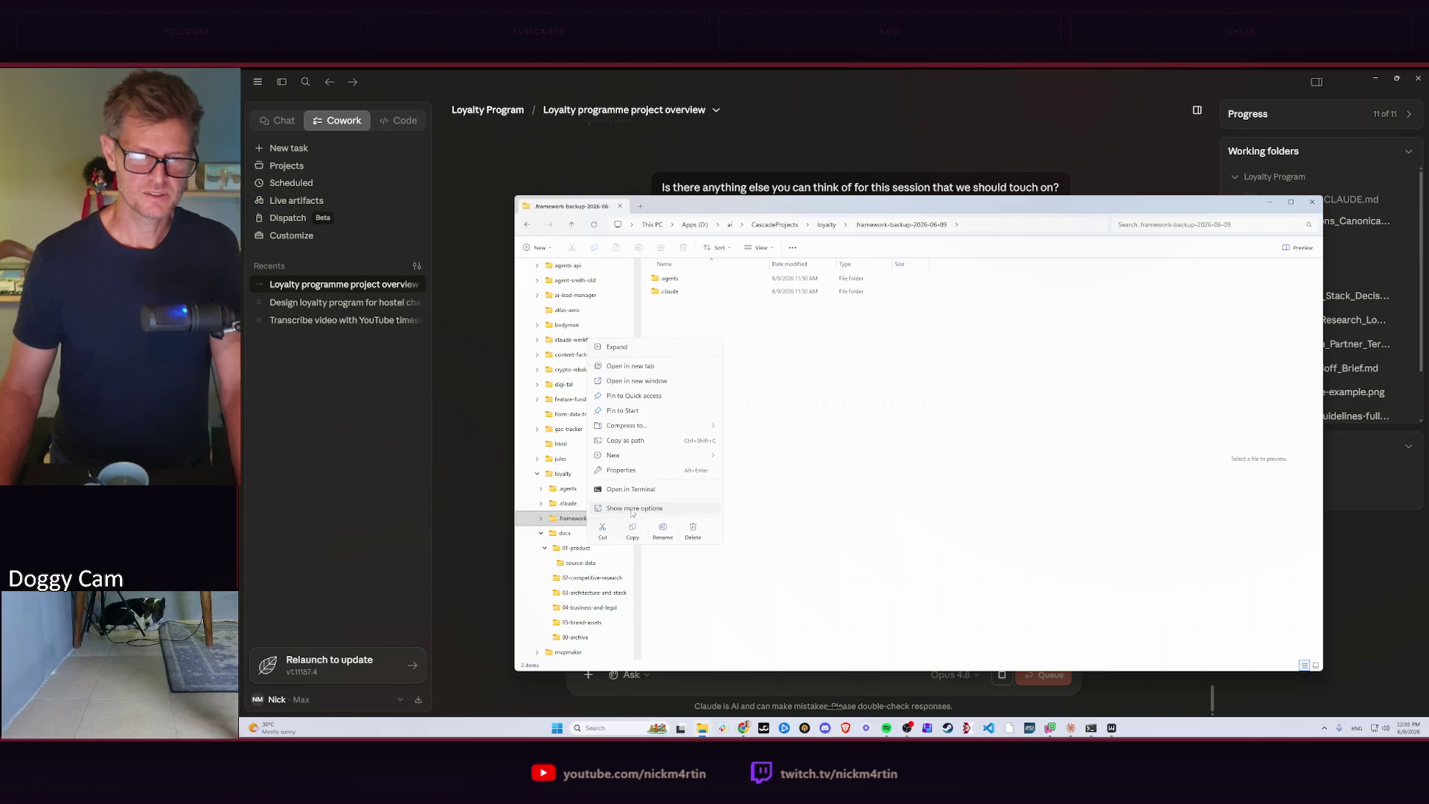
Delete the framework backup folder, move build_prototype.py into docs/99-archive, and leave File Explorer.
left_click(692, 535)
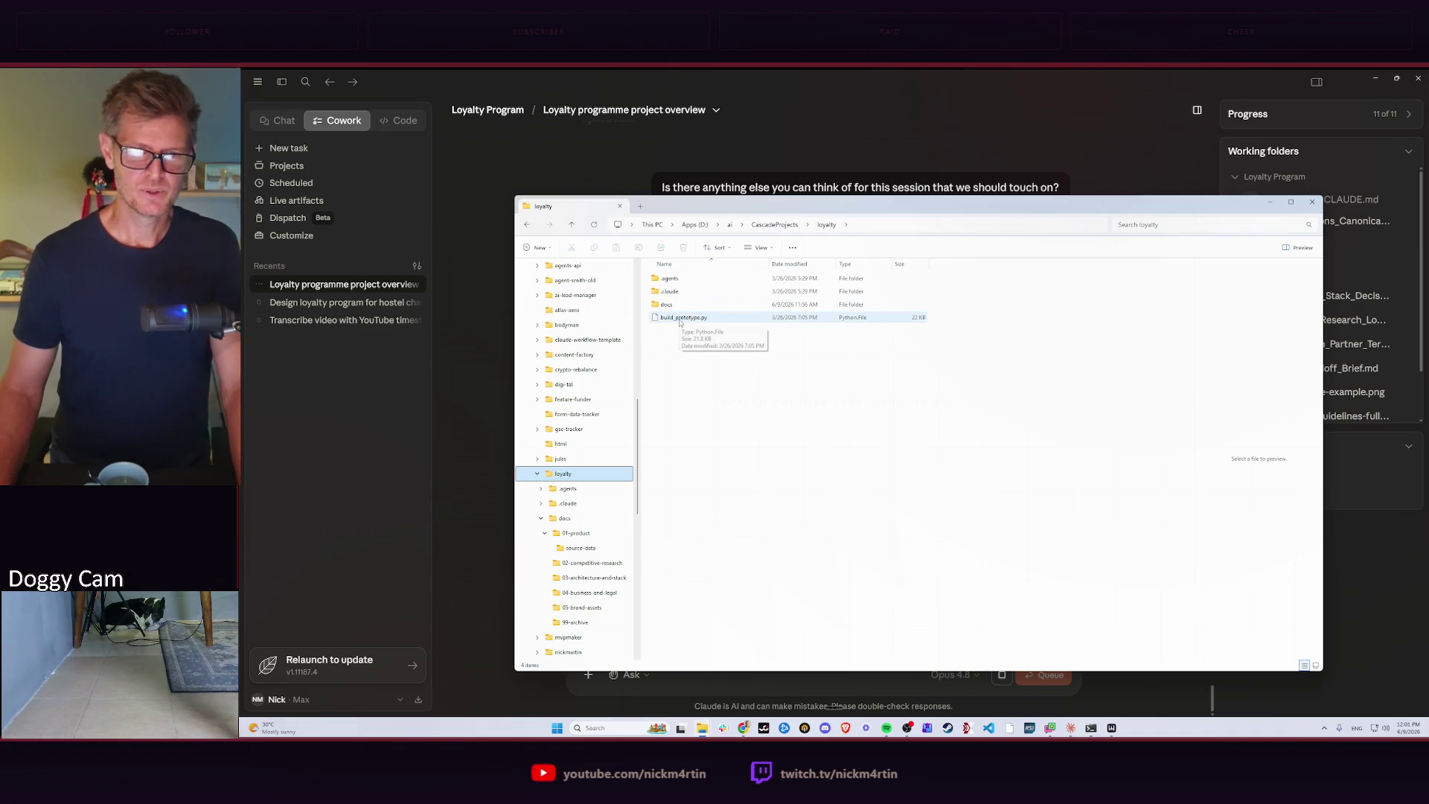
mouse_move(683, 317)
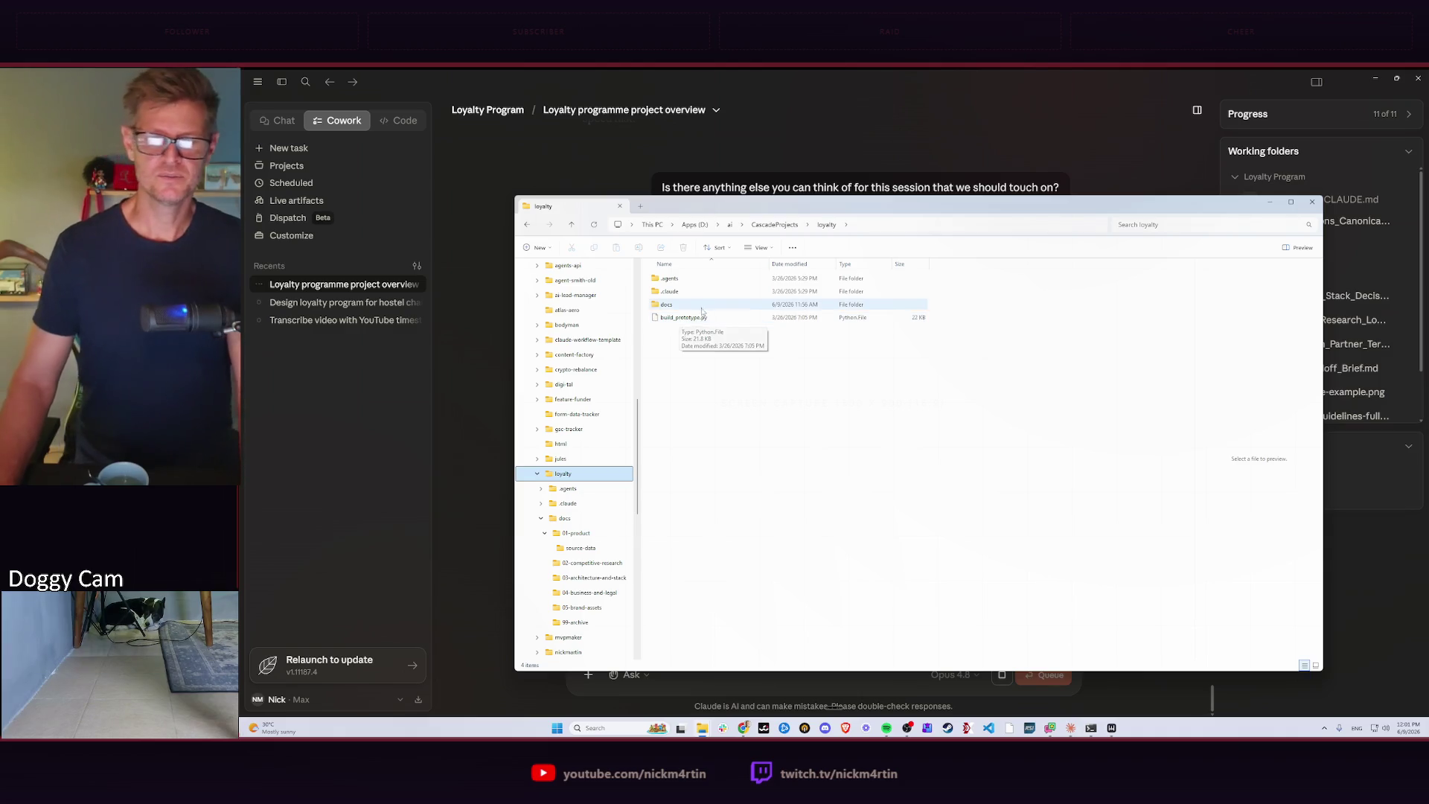
left_click(683, 318)
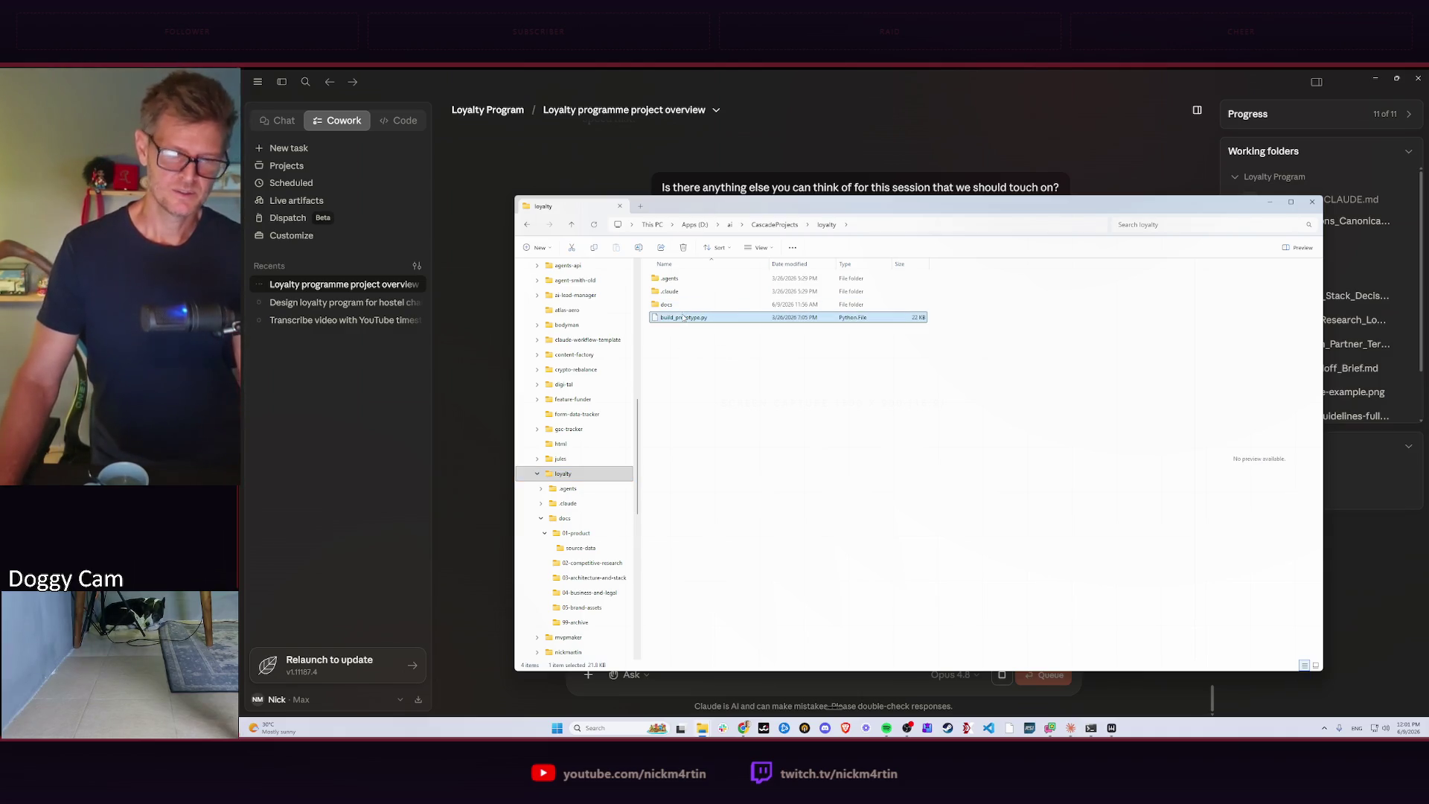
double_click(681, 303)
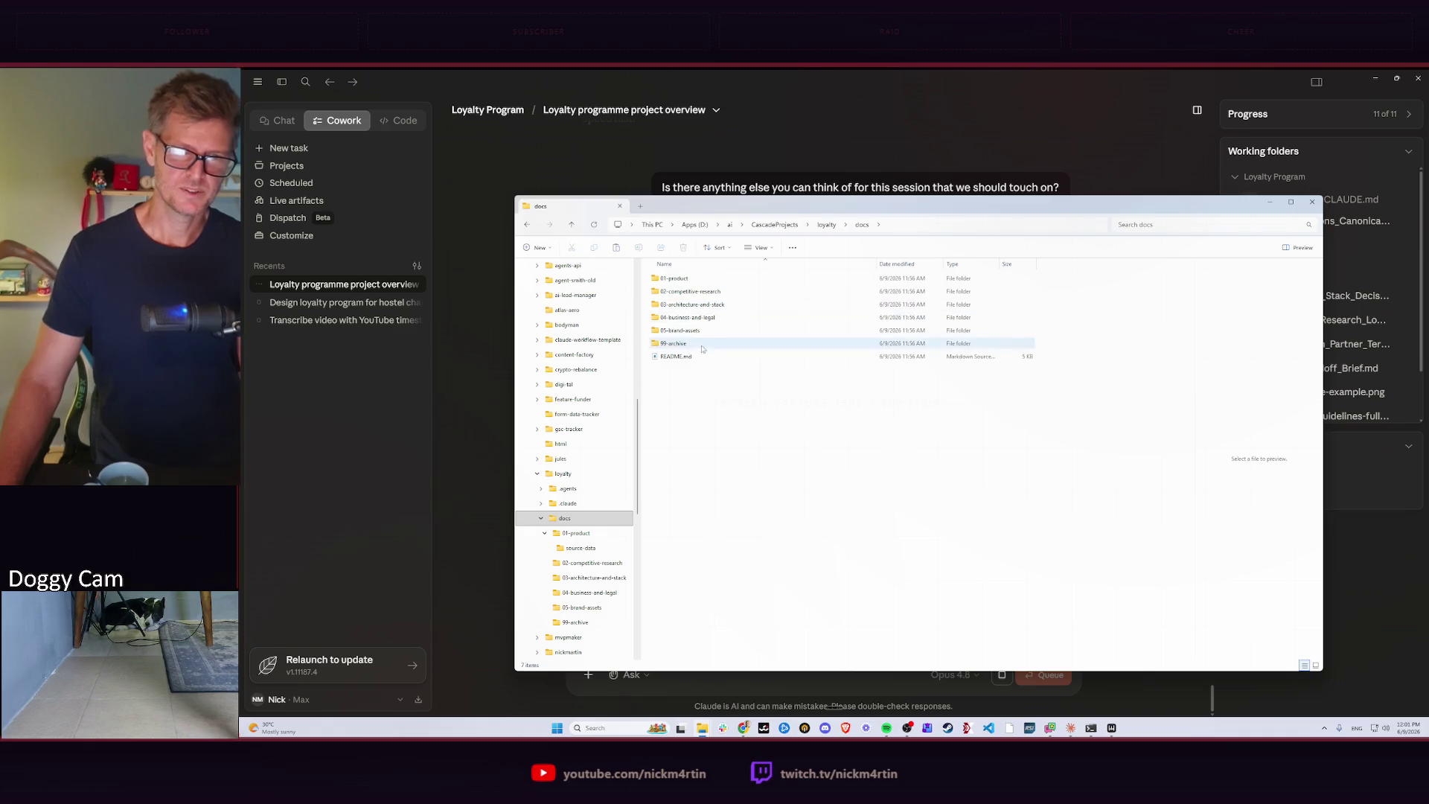
double_click(701, 345)
key("ctrl+v")
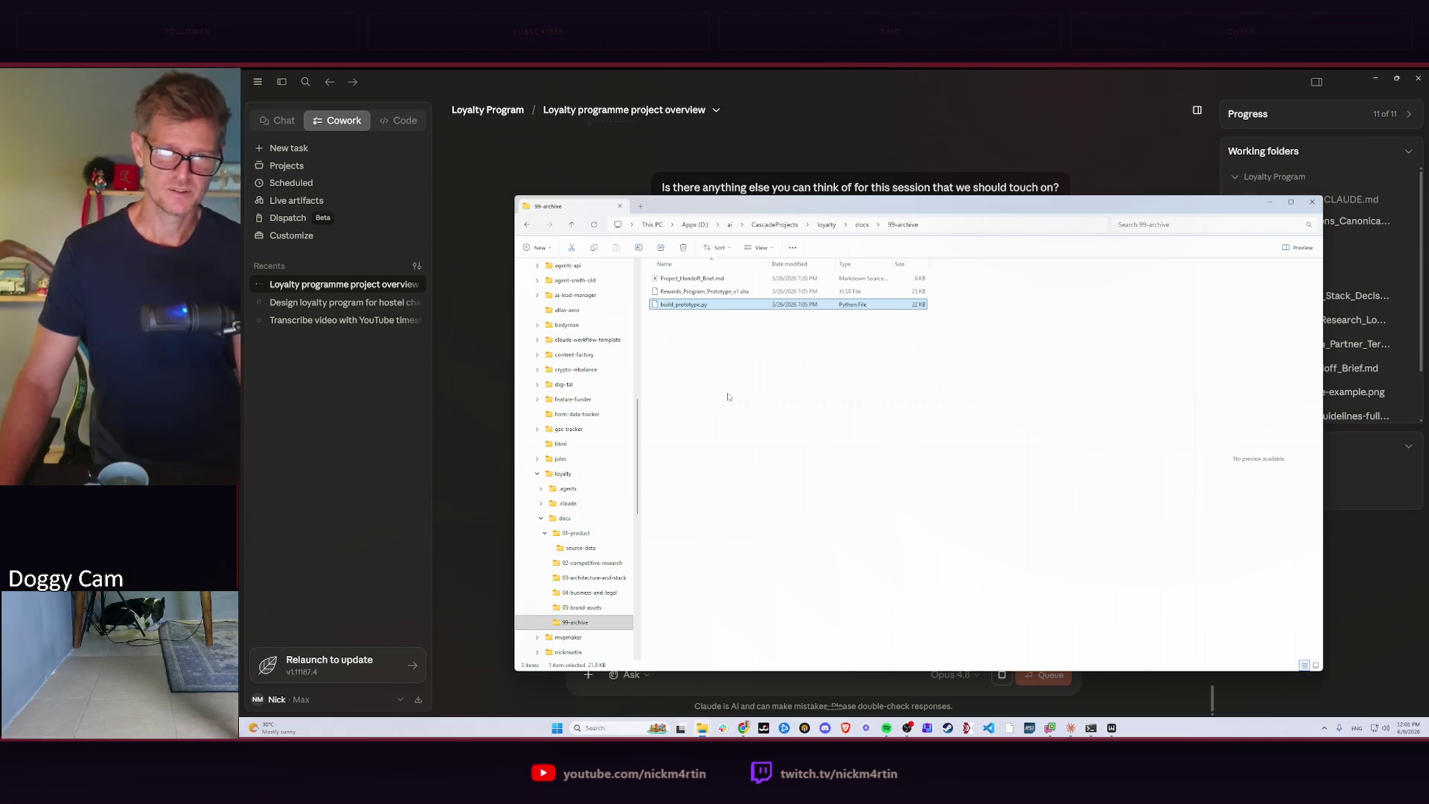
key("alt+Tab")
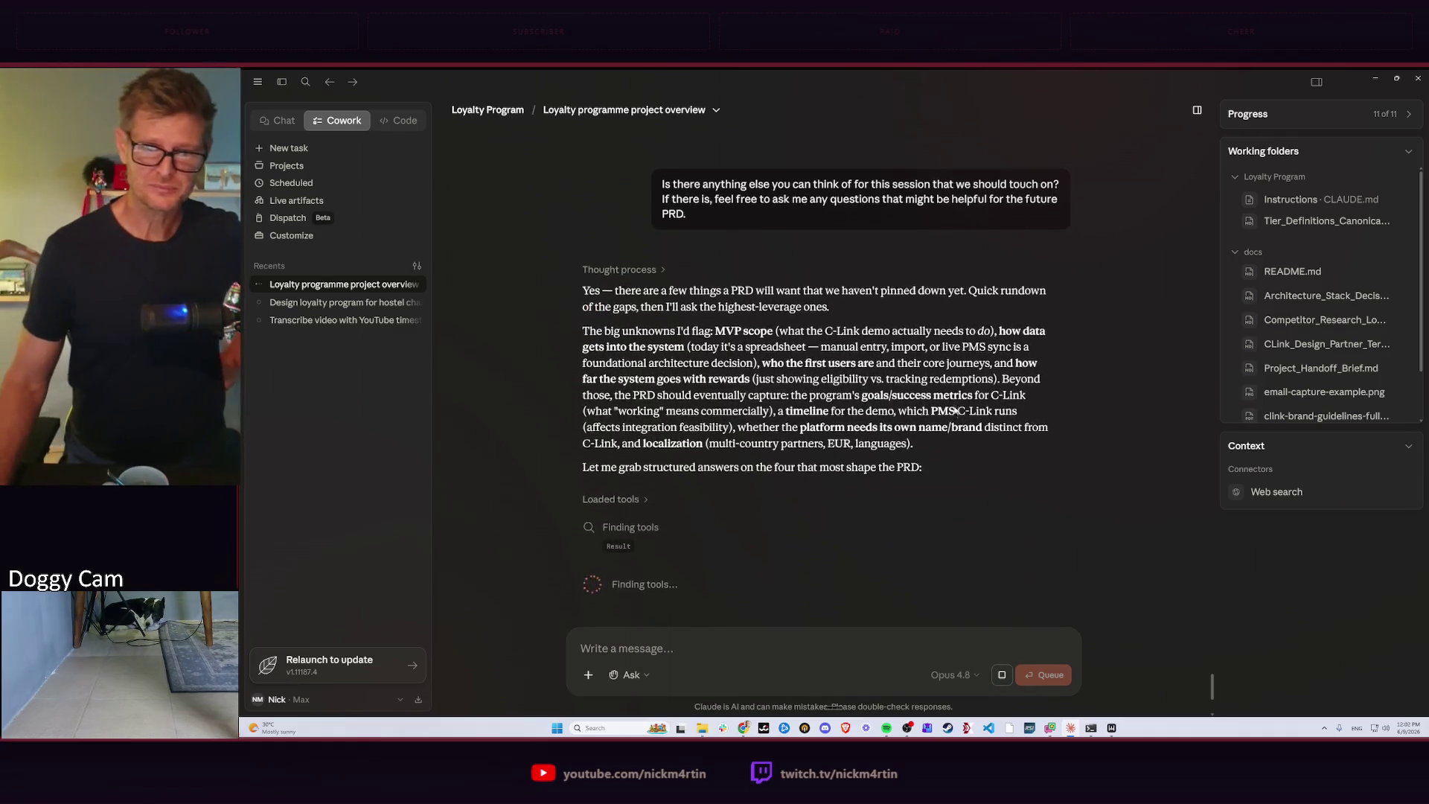
scroll(908, 270, "down", 1)
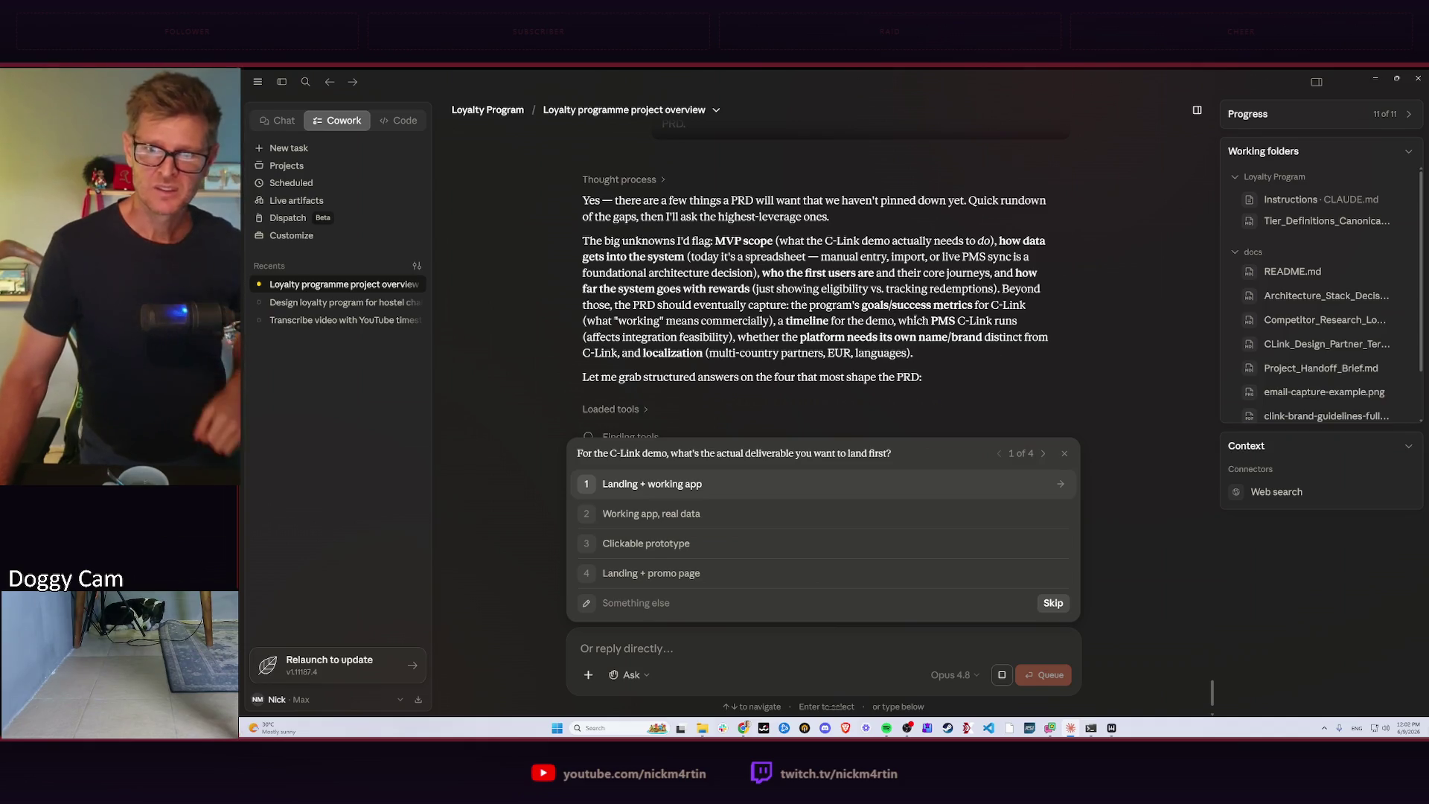
scroll(961, 360, "down", 1)
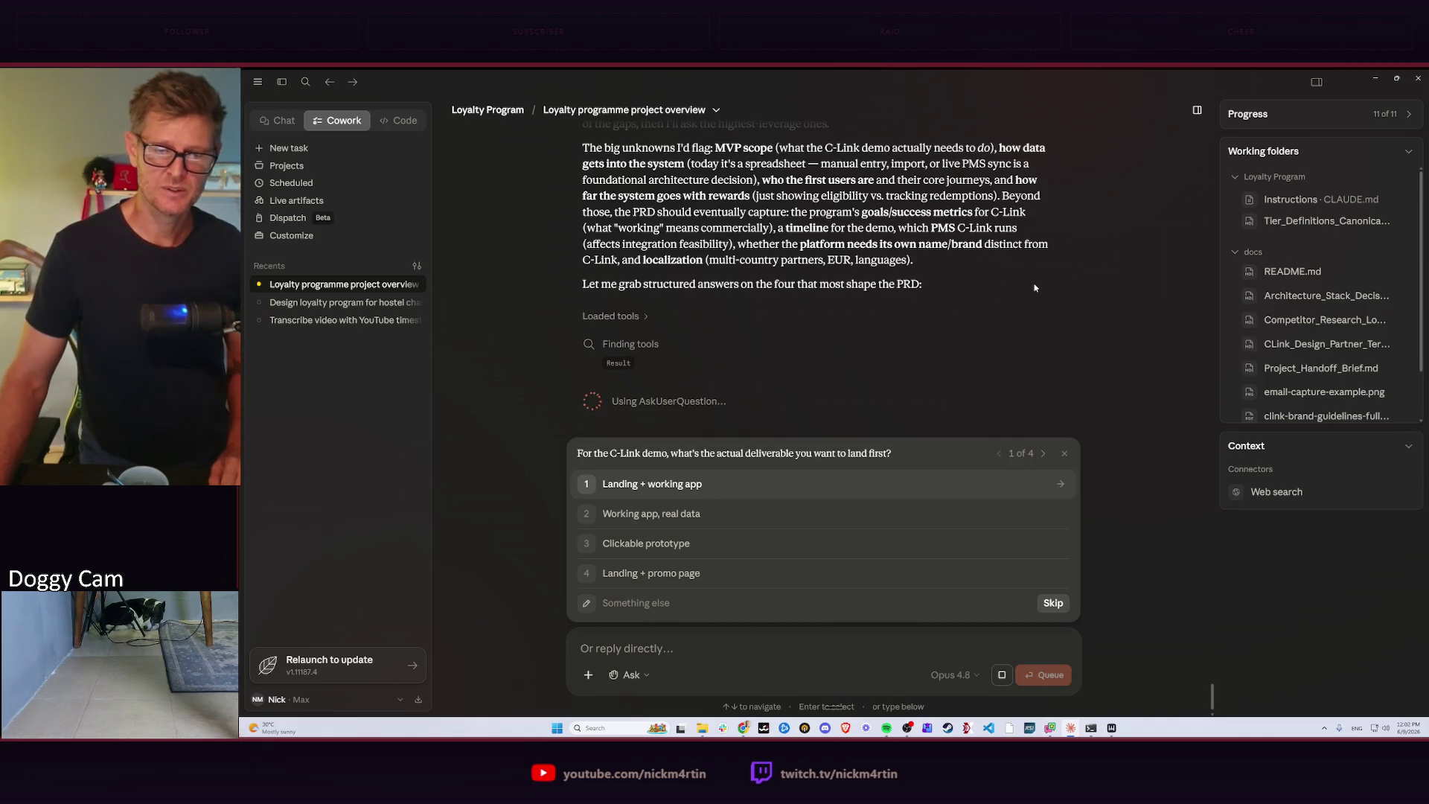
scroll(1034, 288, "up", 1)
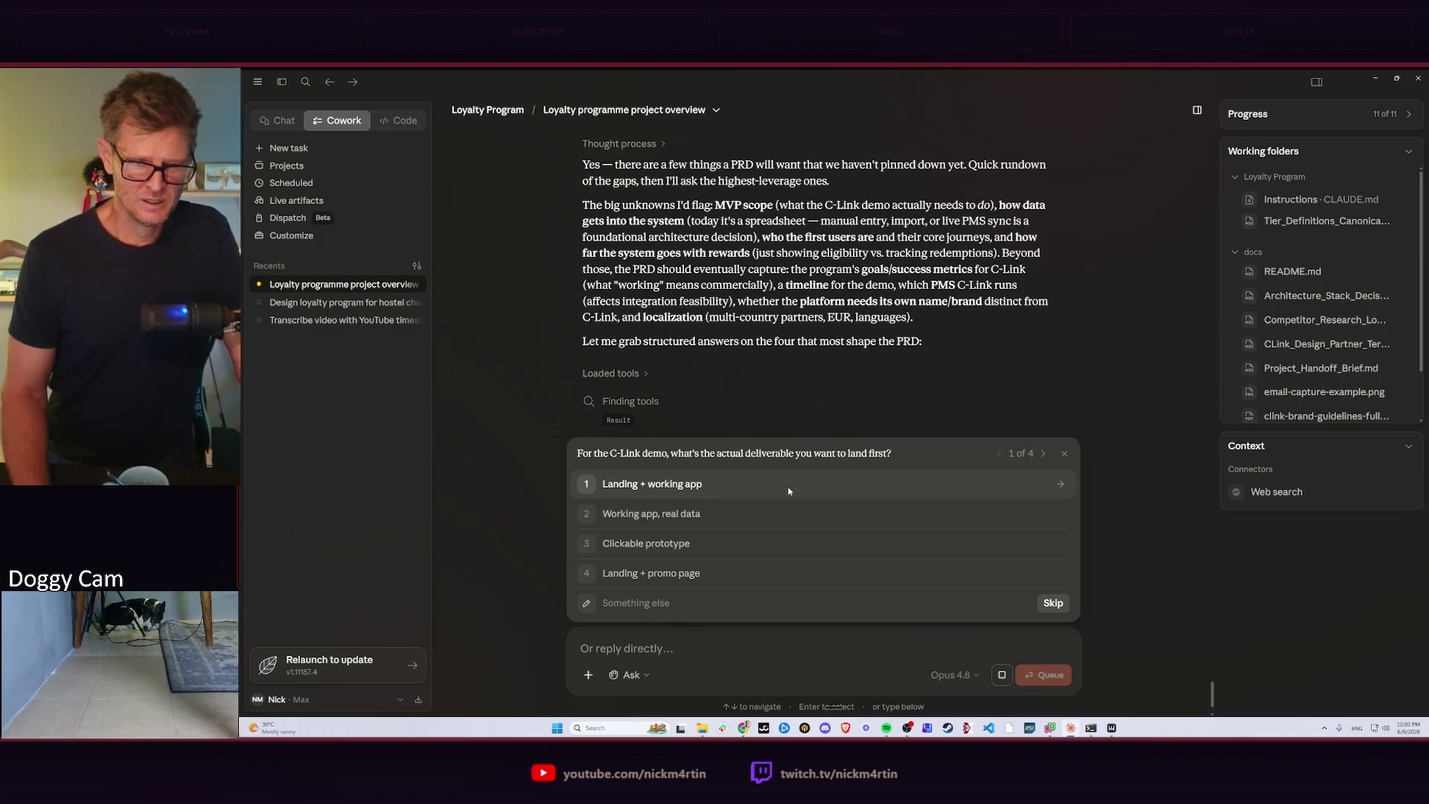
Answer the PRD questions: Clickable prototype, Spreadsheet import, Both admin + partner, Track eligibility only.
key("Down")
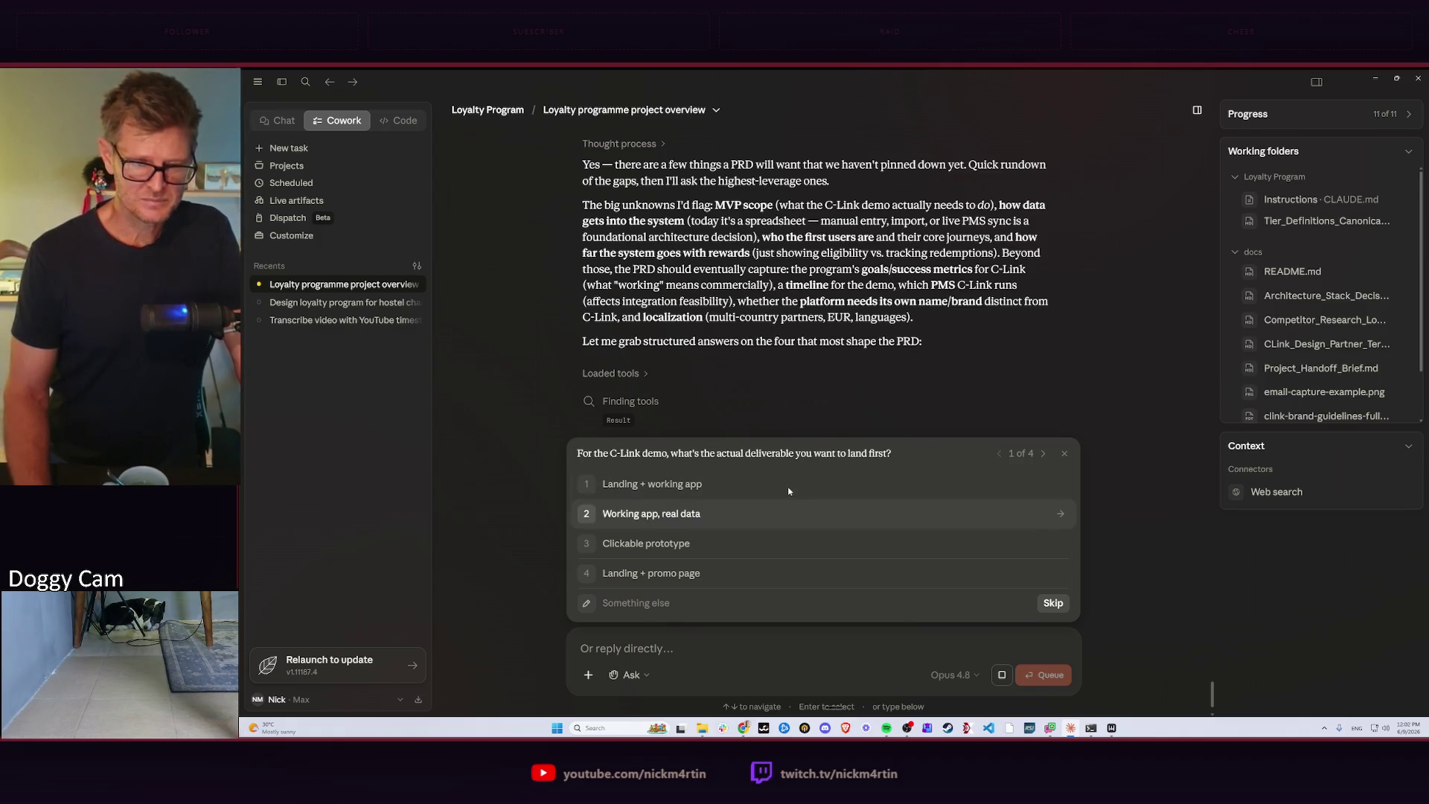
key("Down")
key("Return")
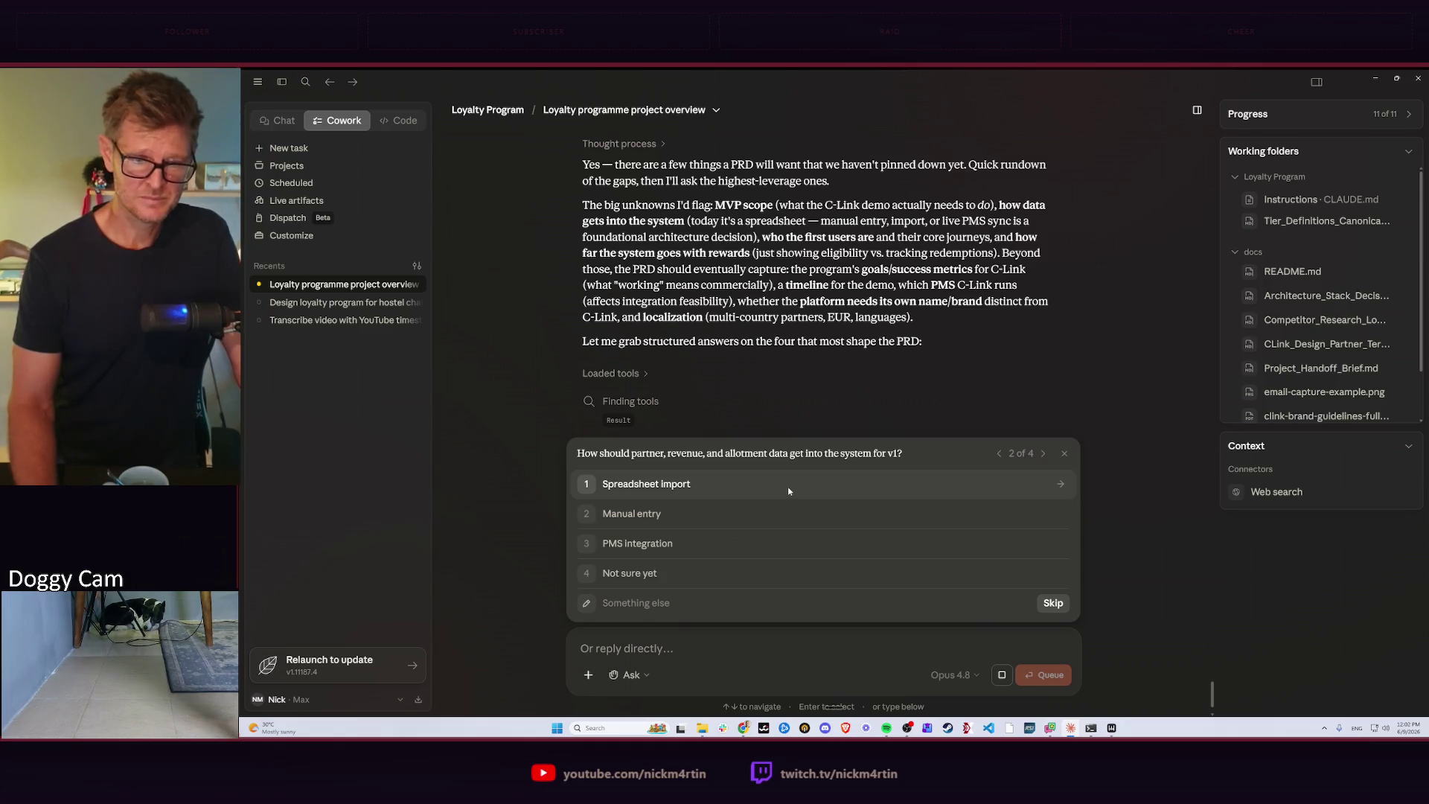
left_click(788, 490)
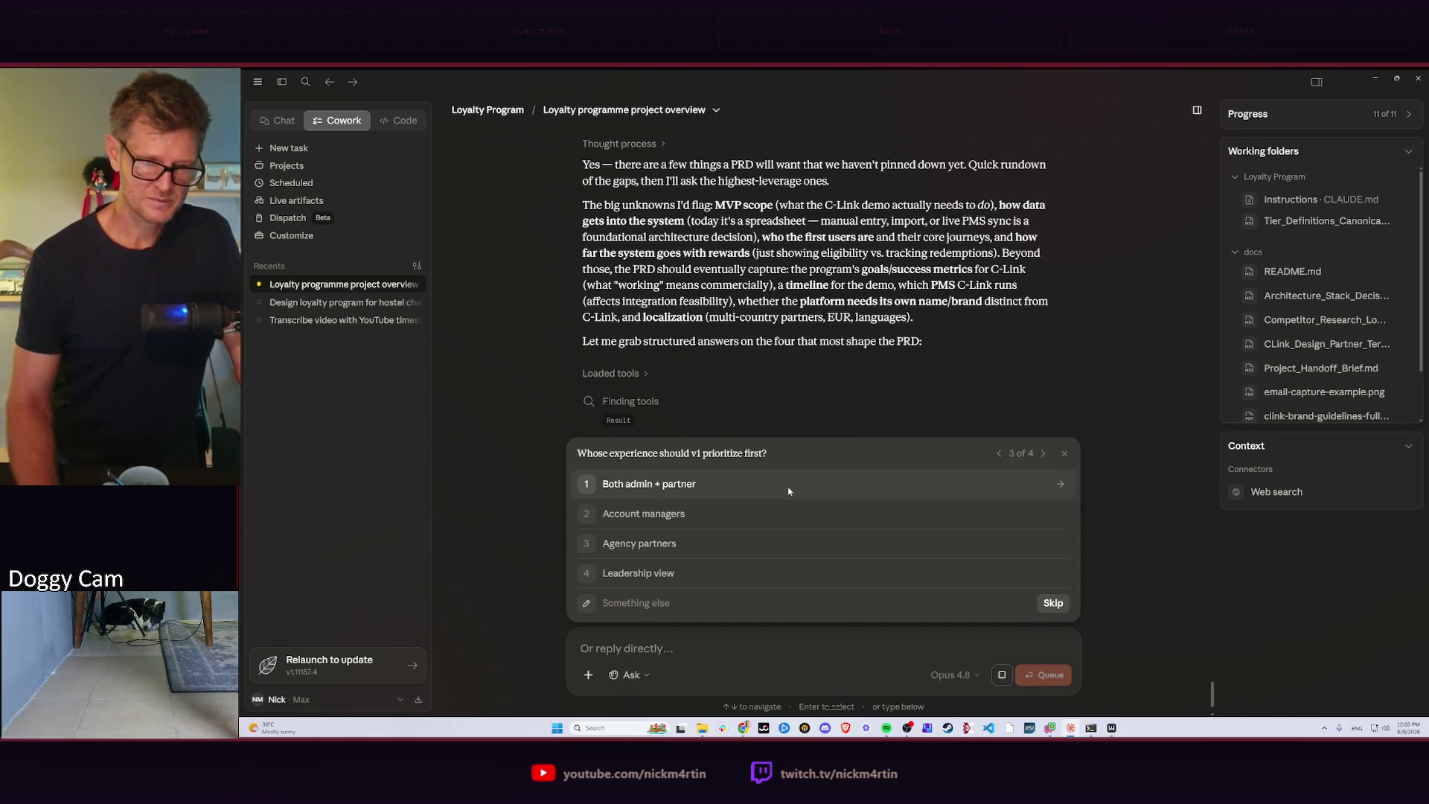
left_click(788, 491)
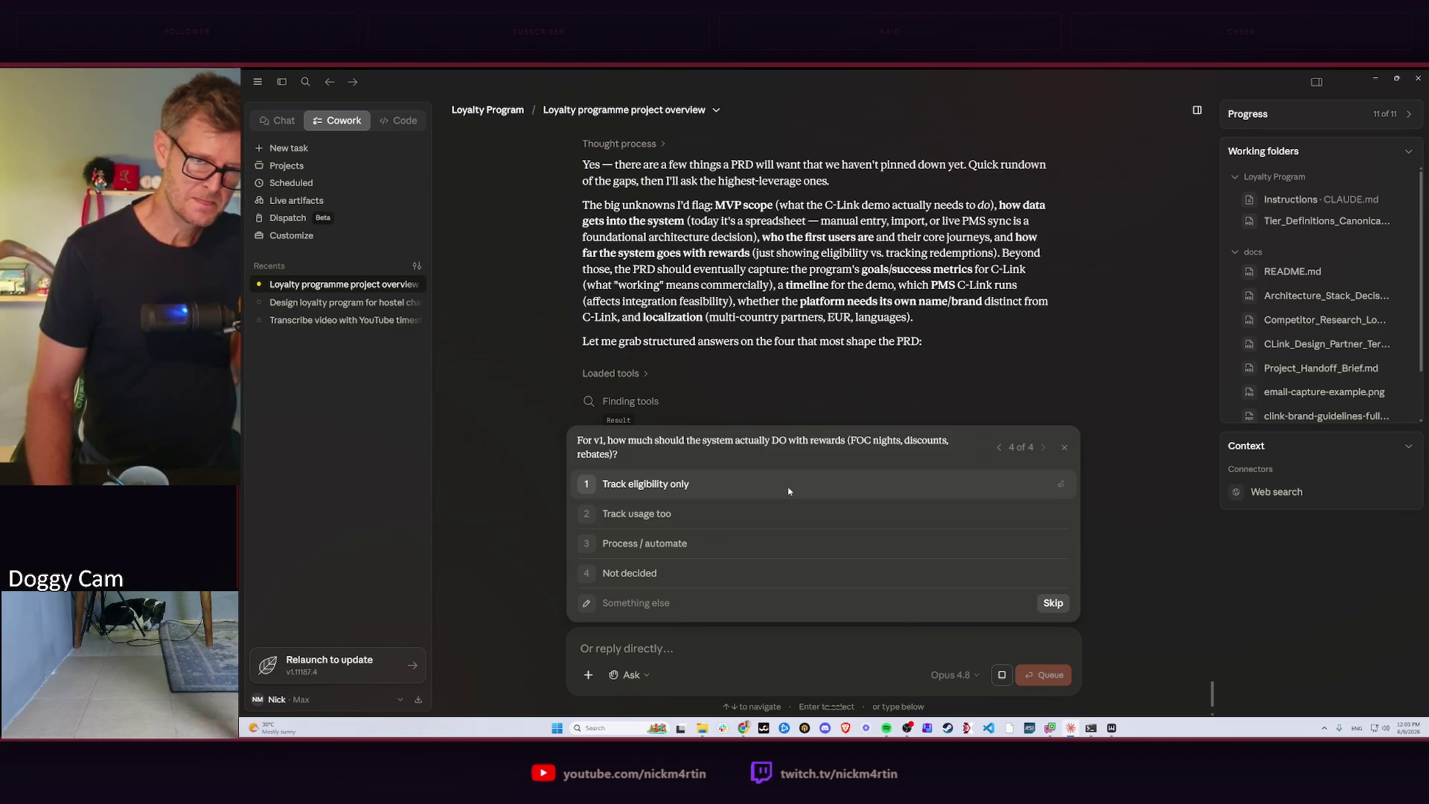
left_click(788, 491)
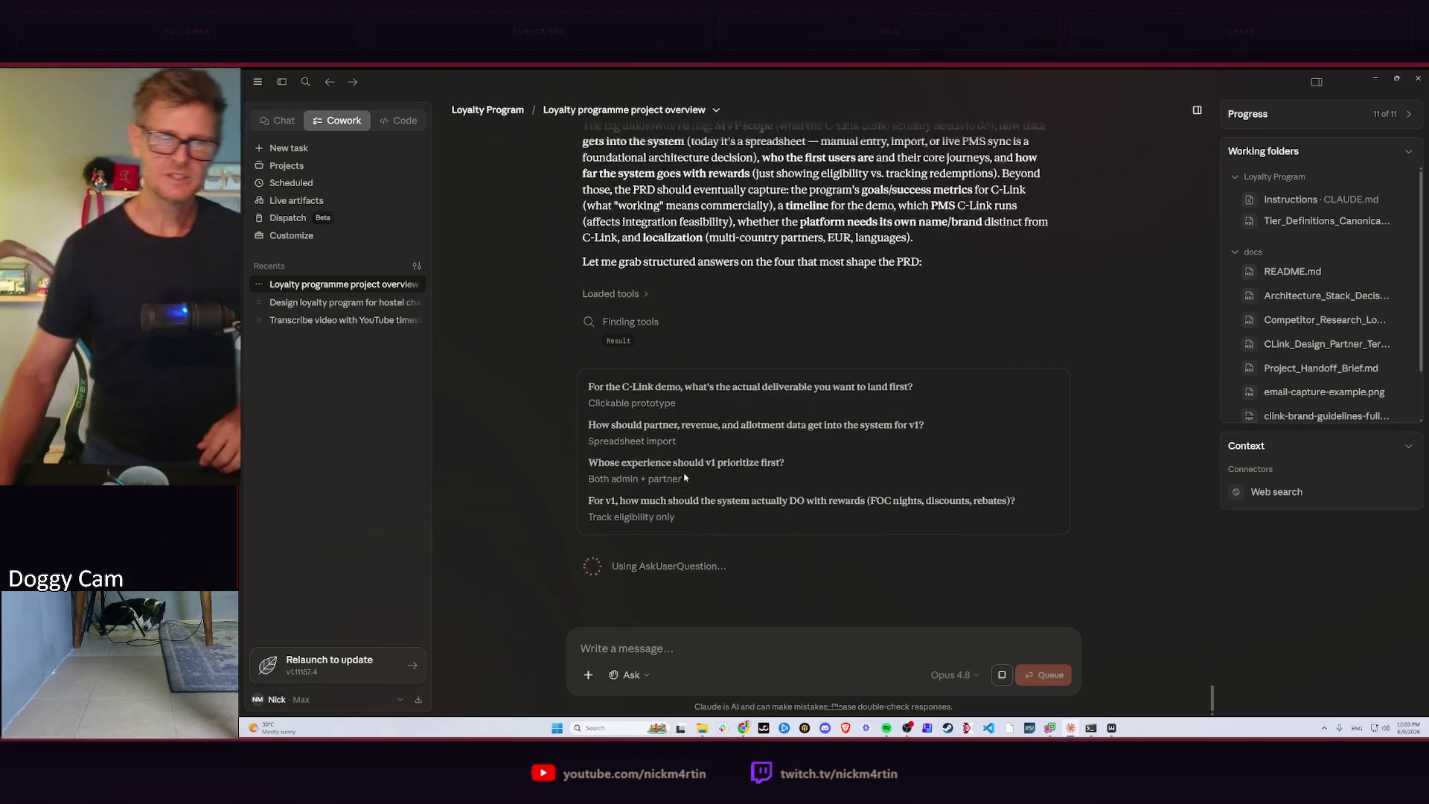
scroll(685, 479, "up", 2)
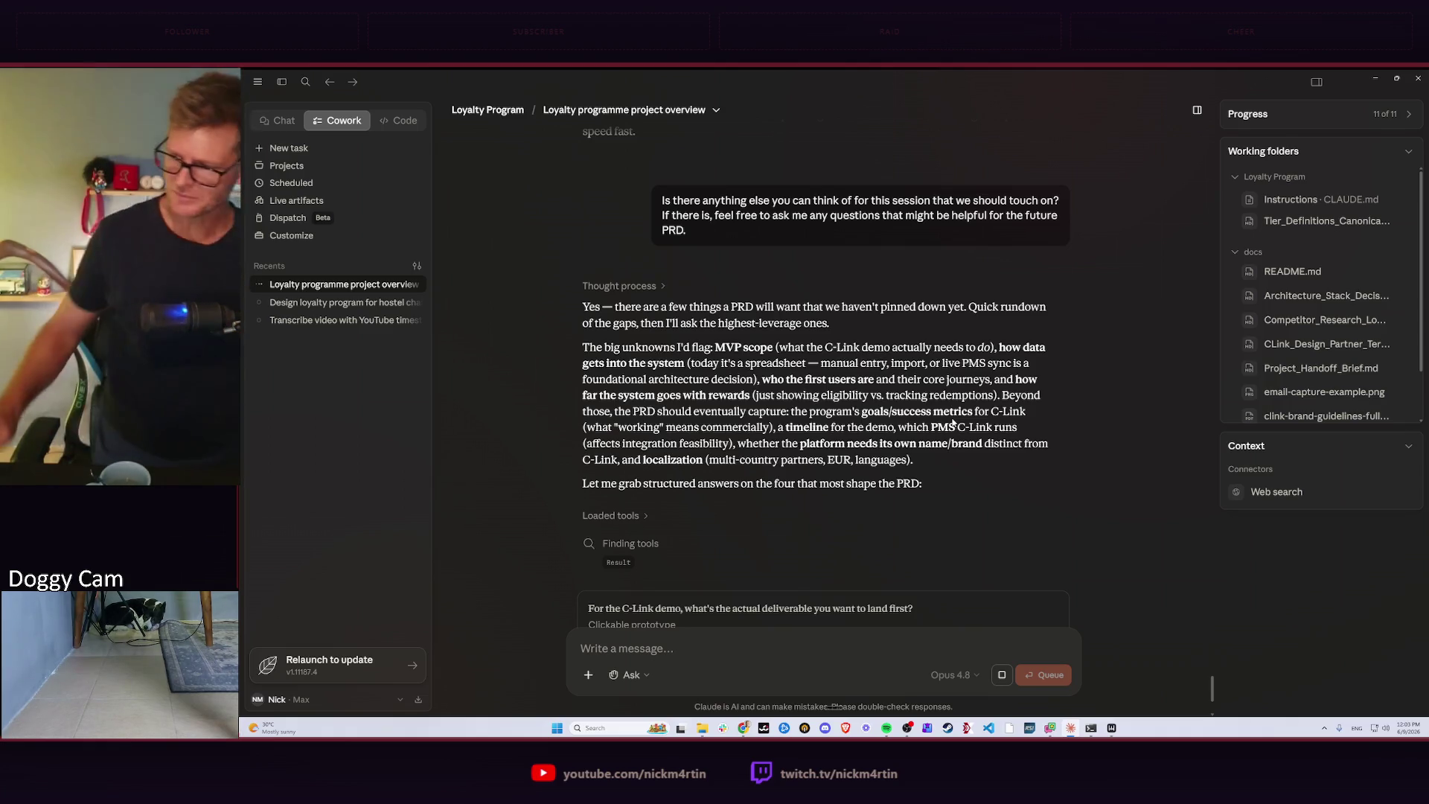
scroll(859, 500, "down", 1)
scroll(857, 502, "down", 2)
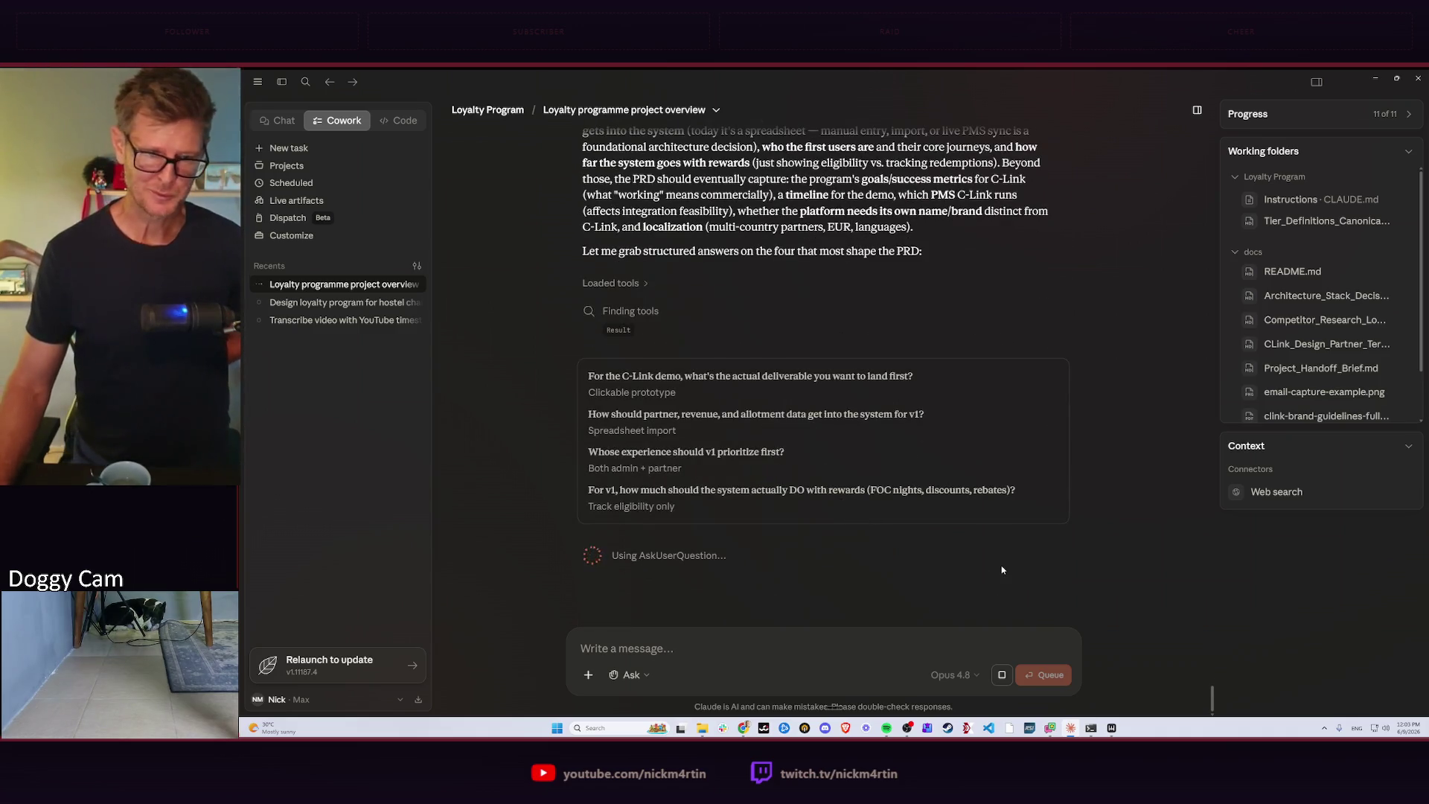